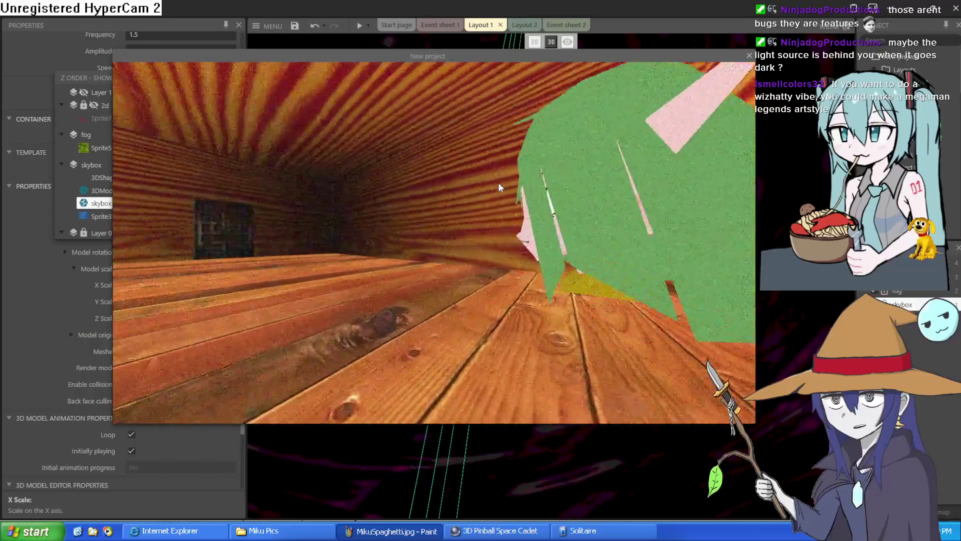
# - Walk through the wooden room's door and along the road past the house toward the red spikes
pyautogui.press('Up')
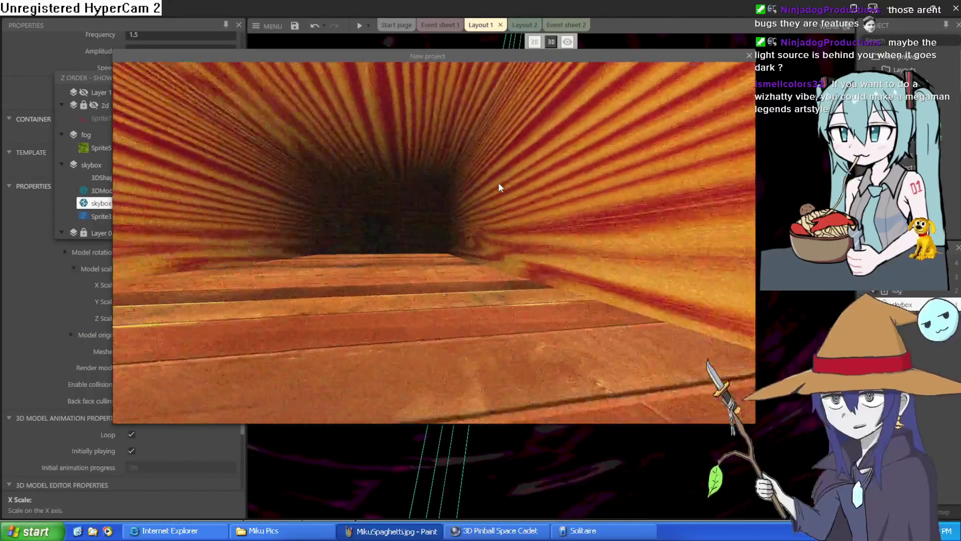
pyautogui.press('Up')
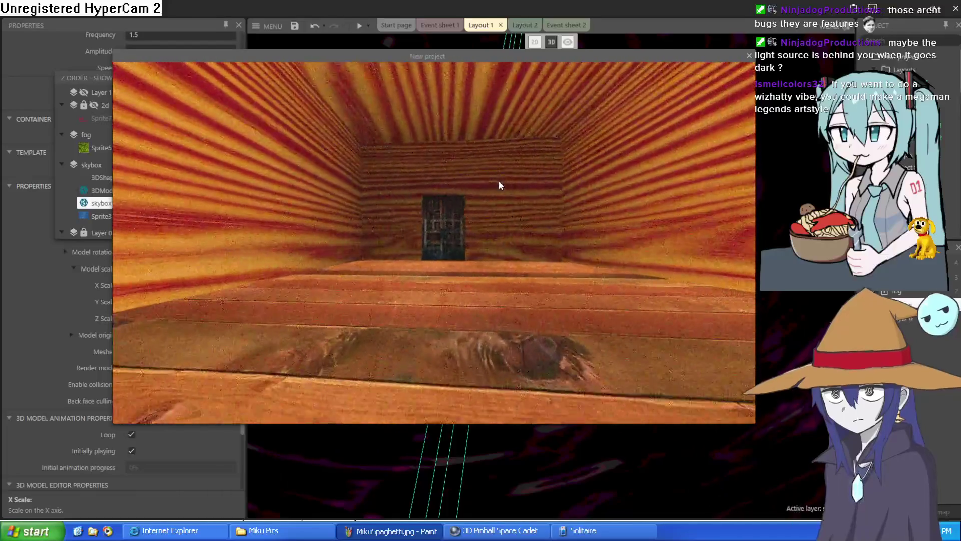
pyautogui.press('Up')
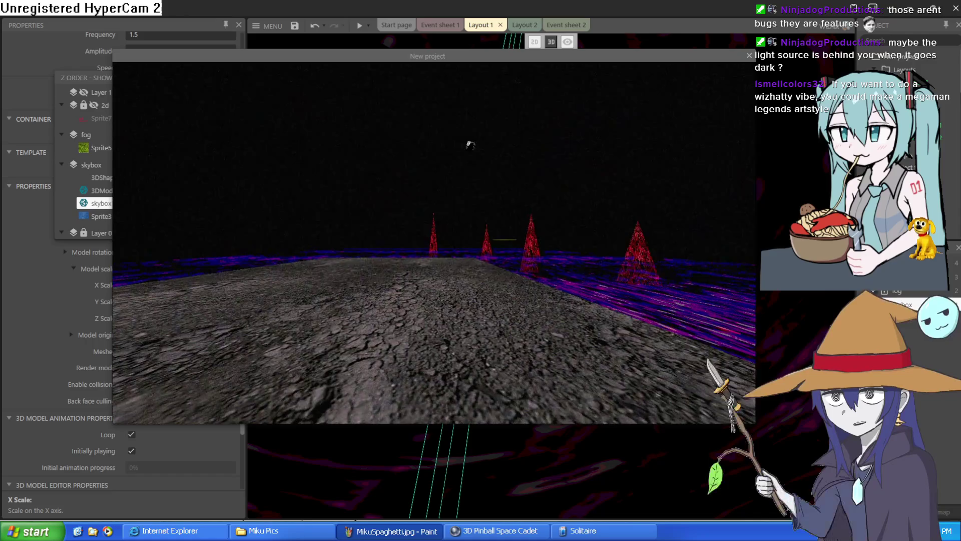
pyautogui.press('Up')
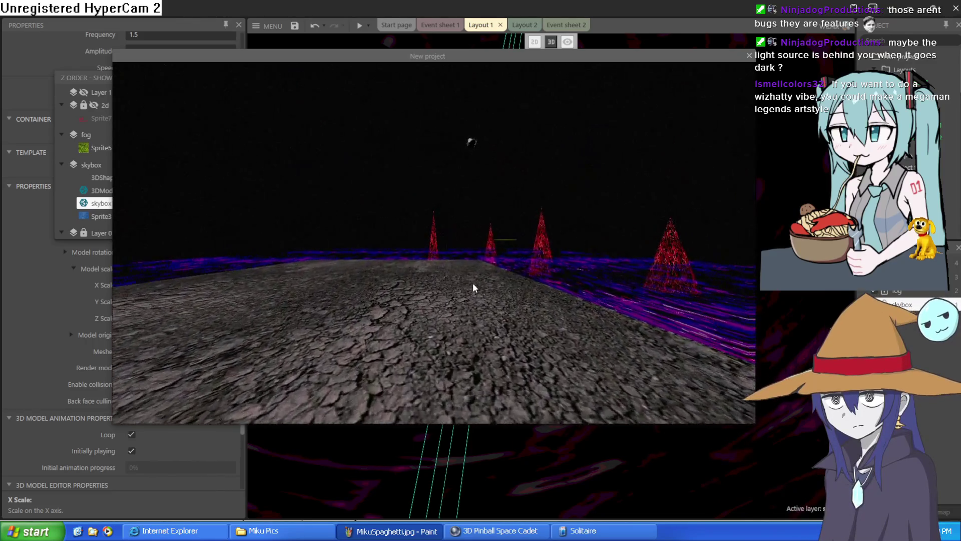
pyautogui.press('Up')
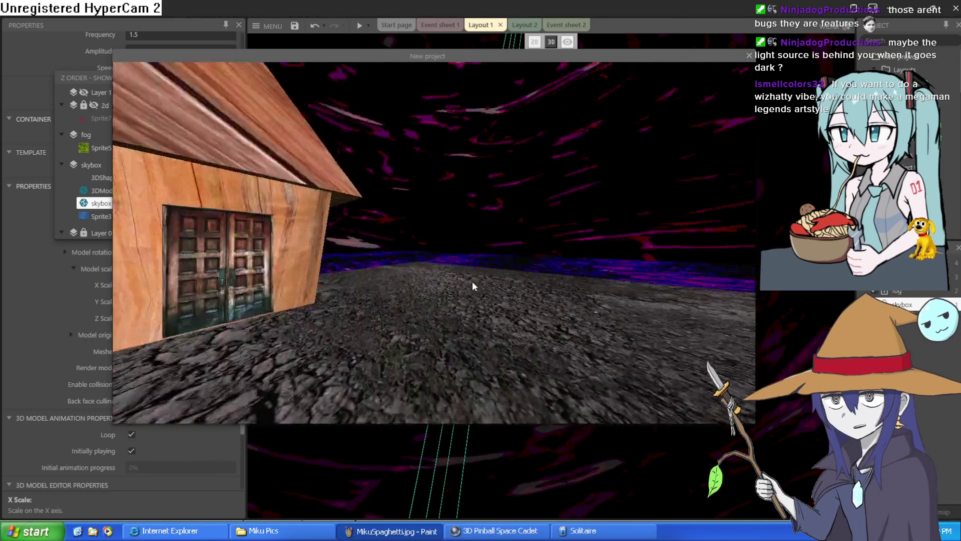
pyautogui.press('Up')
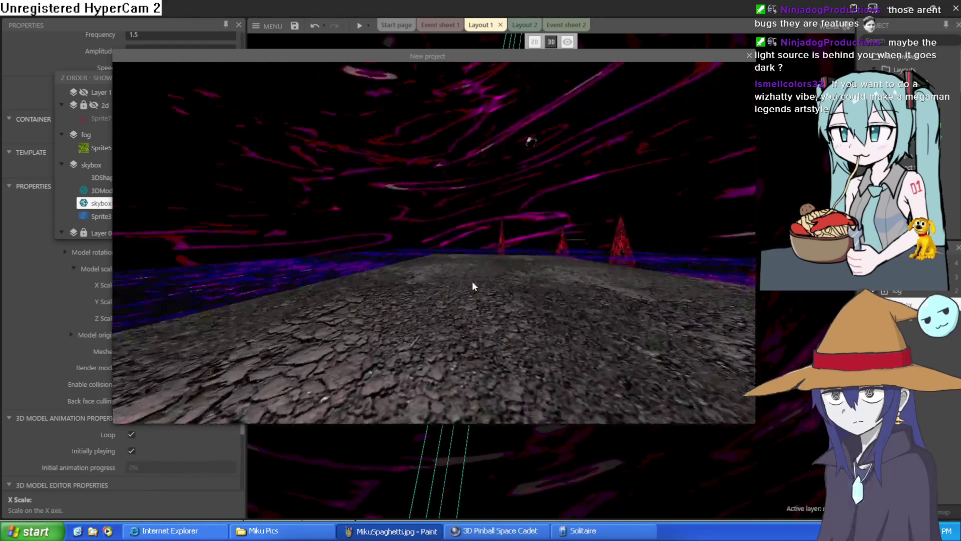
pyautogui.press('Up')
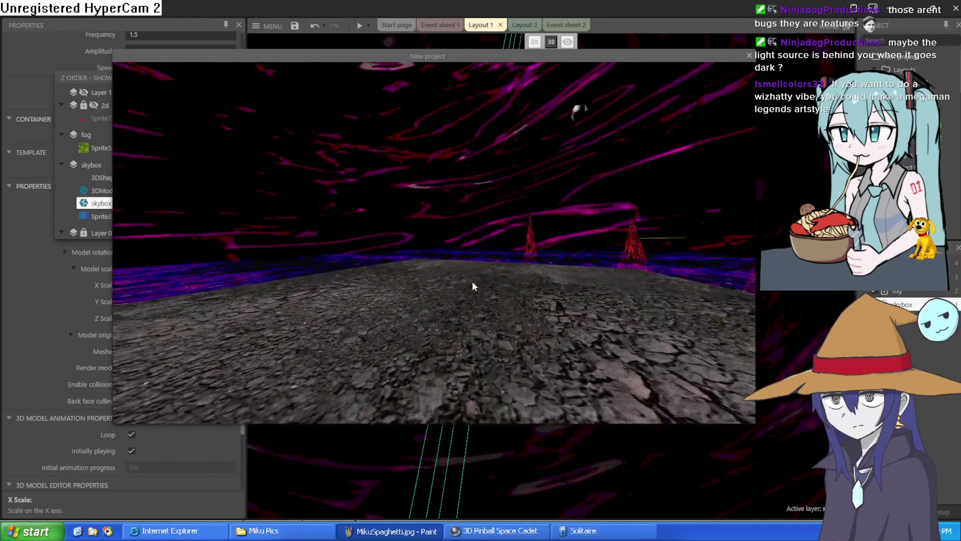
# - Look between the red spikes and the house, walk toward the house, and close the preview
pyautogui.press('Left')
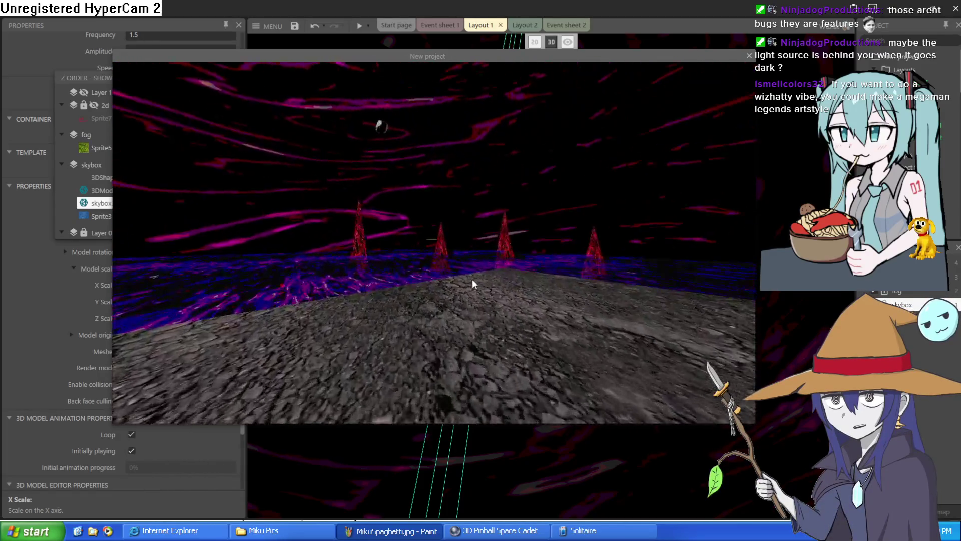
pyautogui.press('Right')
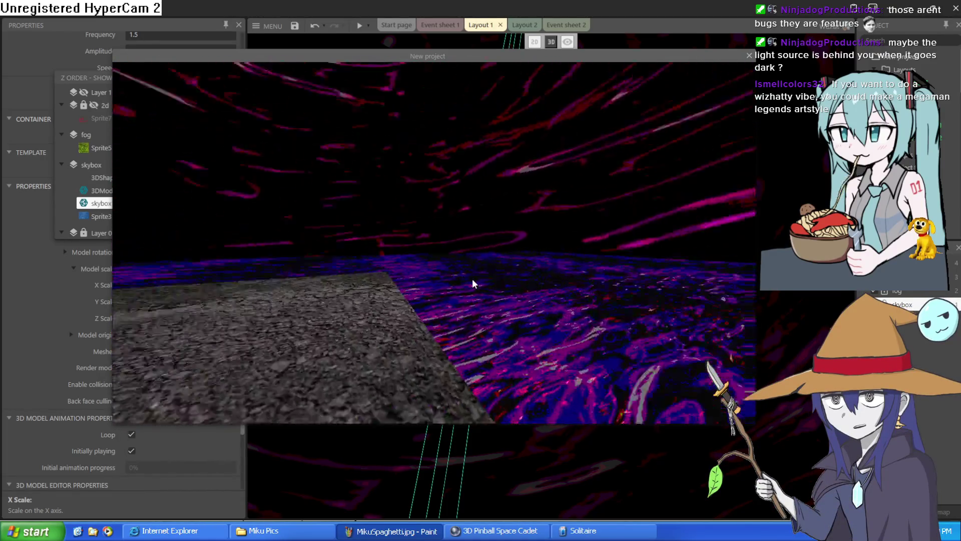
pyautogui.press('Right')
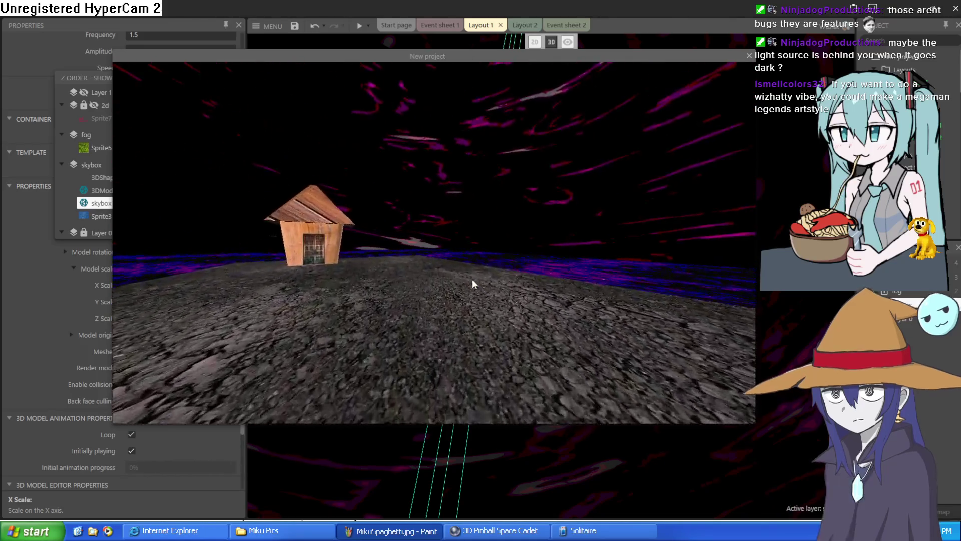
pyautogui.press('Left')
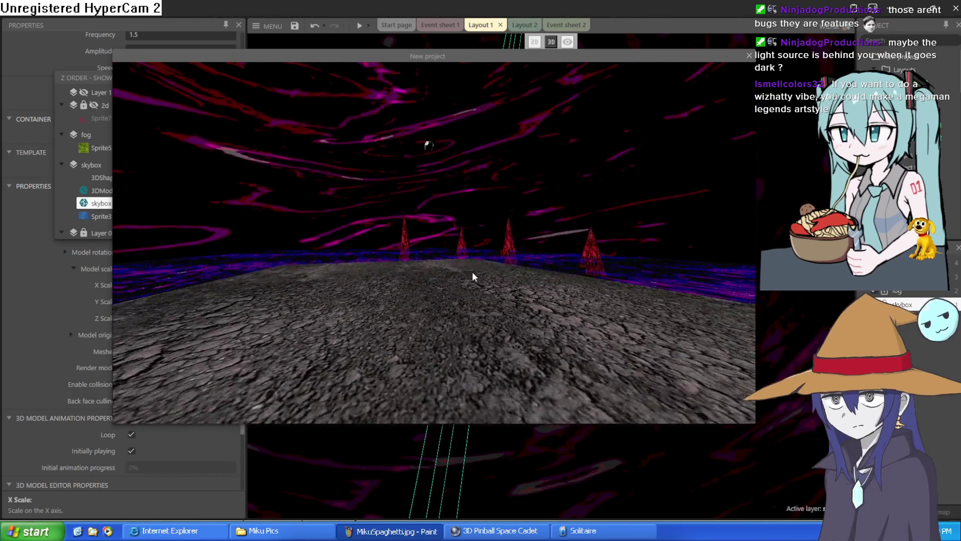
pyautogui.press('Left')
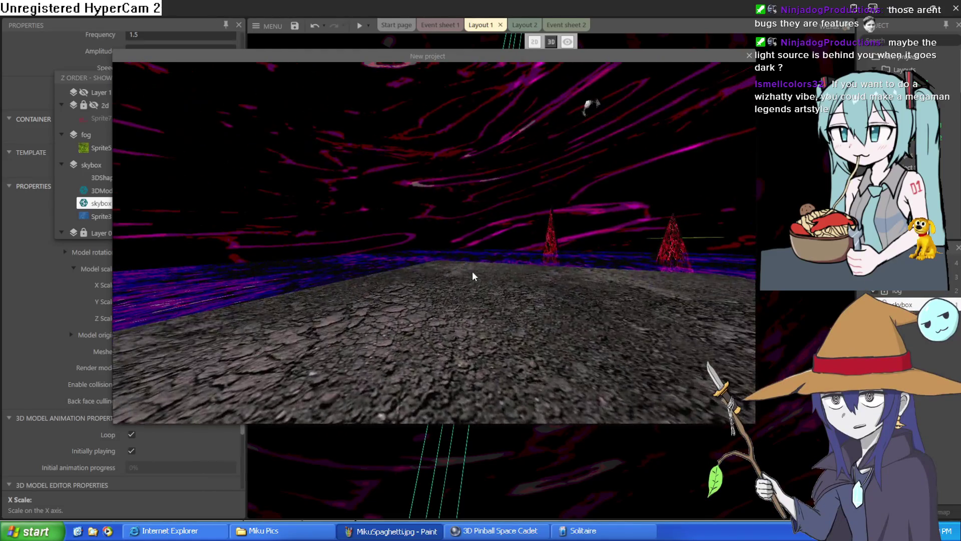
pyautogui.press('Up')
pyautogui.press('Left')
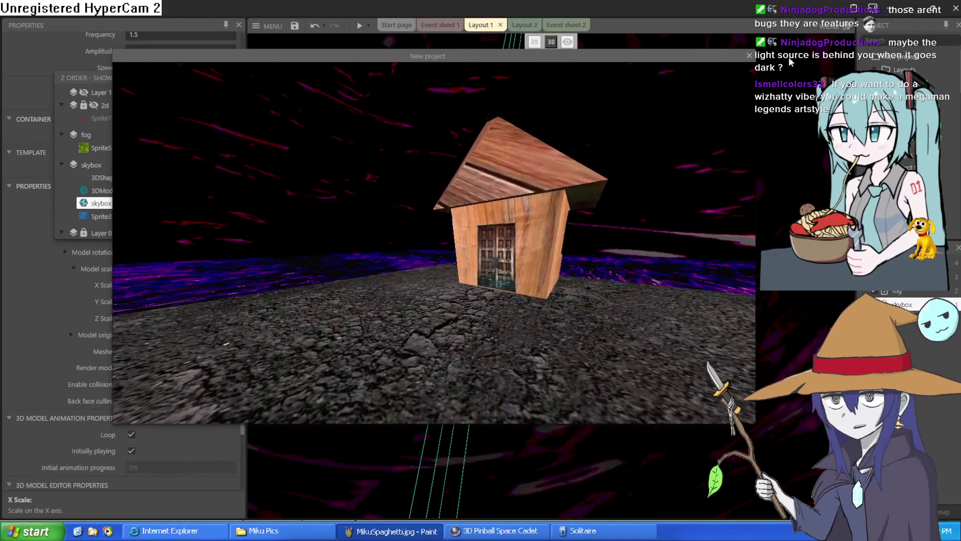
pyautogui.click(749, 56)
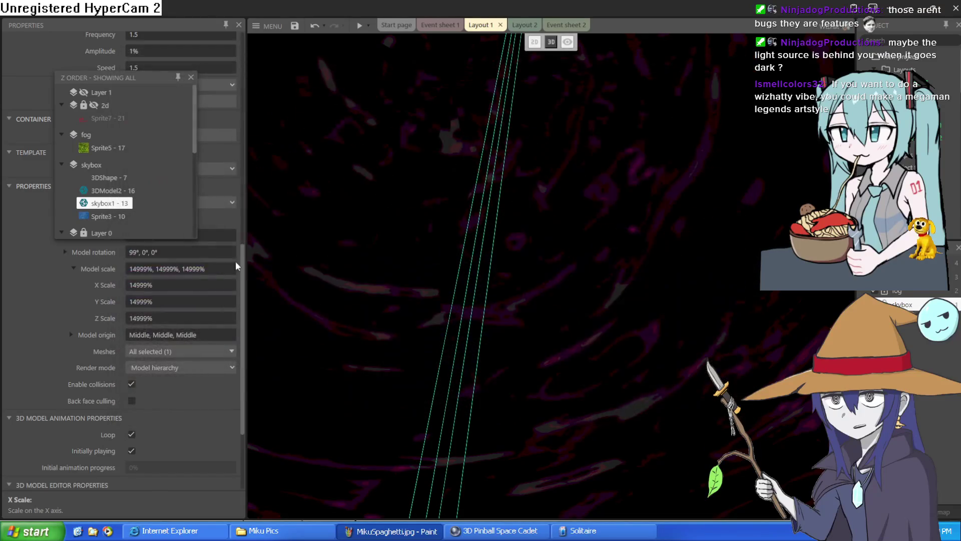
# - Select the 3DModel2 sky model and bring up its properties
pyautogui.scroll(-5, 148, 356)
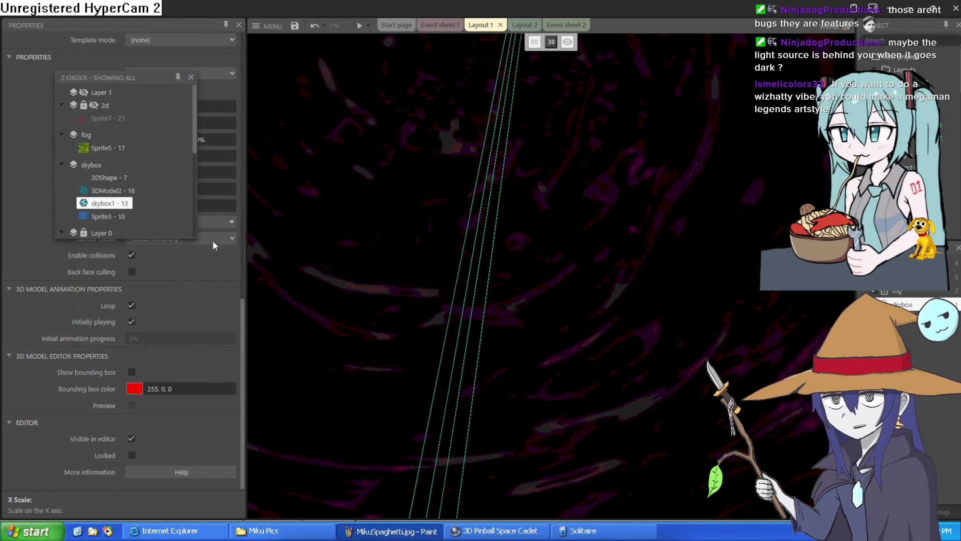
pyautogui.click(916, 308)
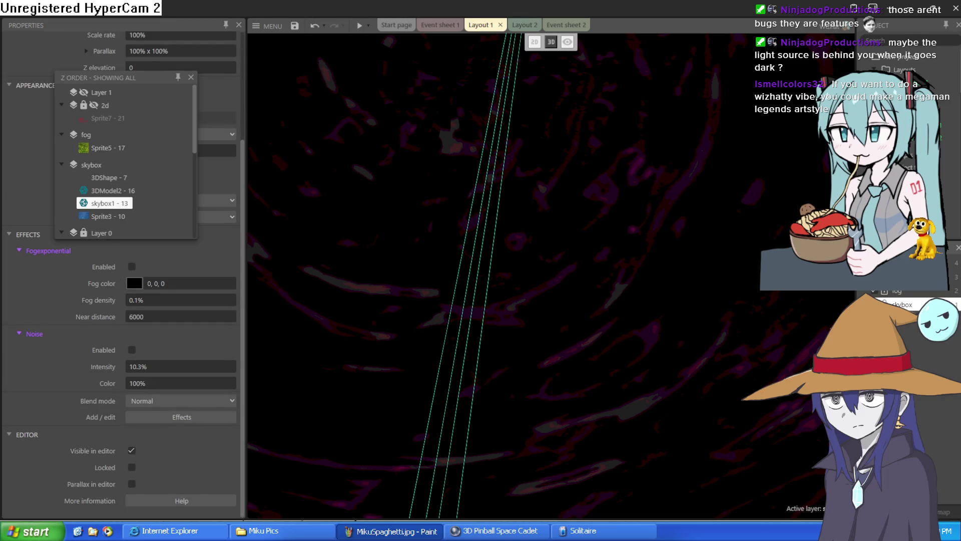
pyautogui.click(113, 190)
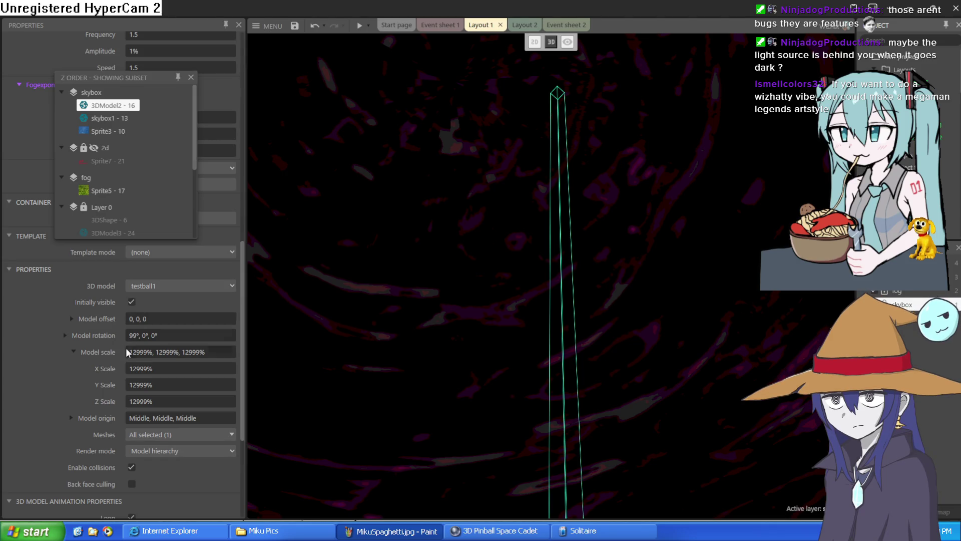
pyautogui.scroll(-5, 129, 345)
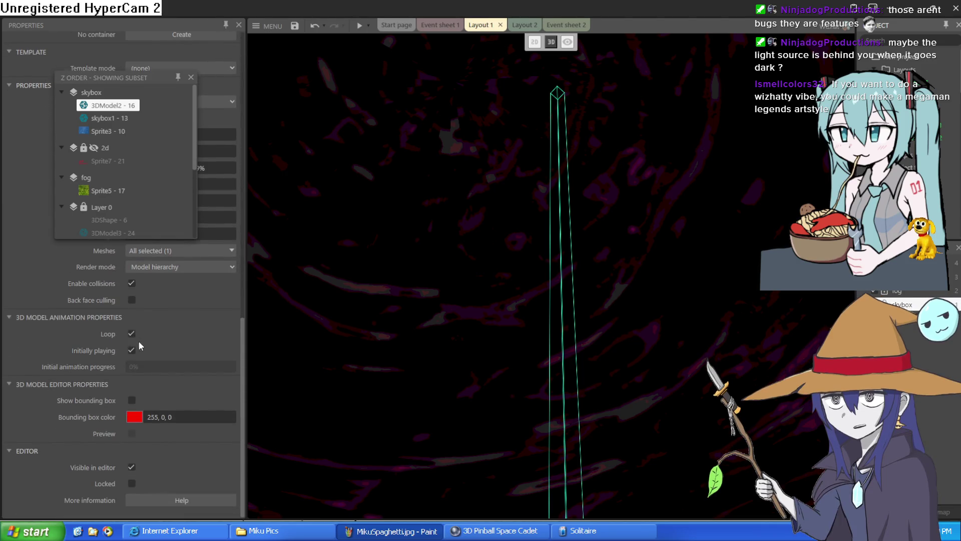
pyautogui.scroll(5, 138, 346)
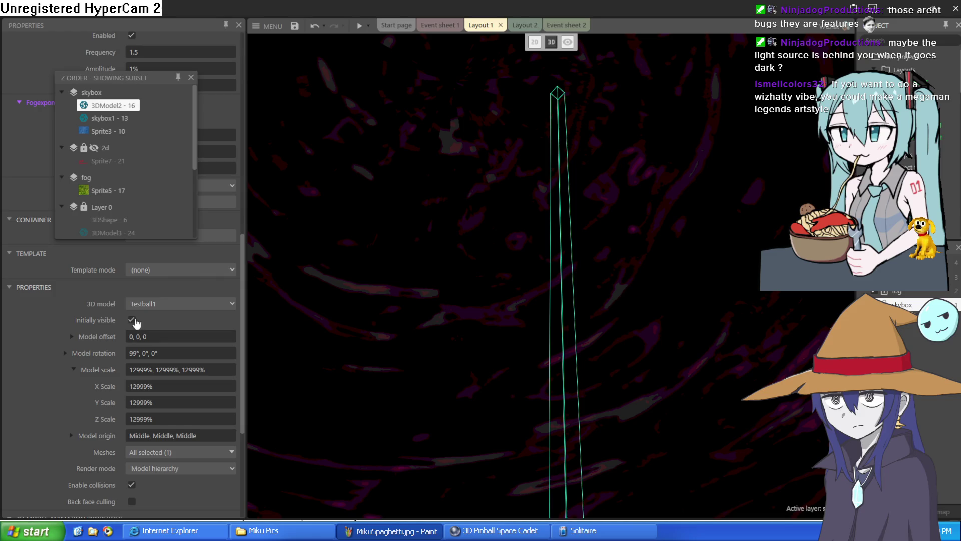
pyautogui.scroll(-5, 135, 318)
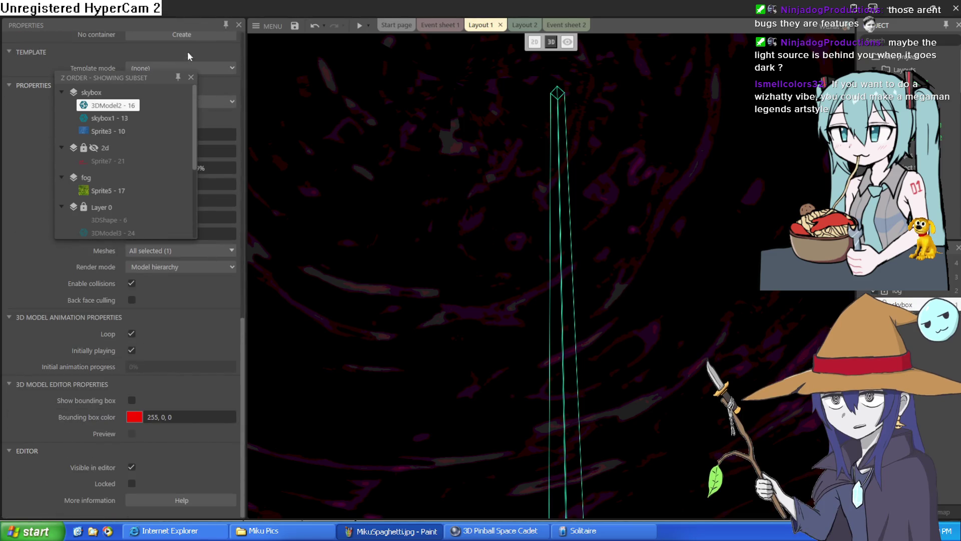
pyautogui.click(191, 77)
# - Untick Enabled for 3DModel2's WarpRipple effect and start a new preview
pyautogui.scroll(10, 194, 165)
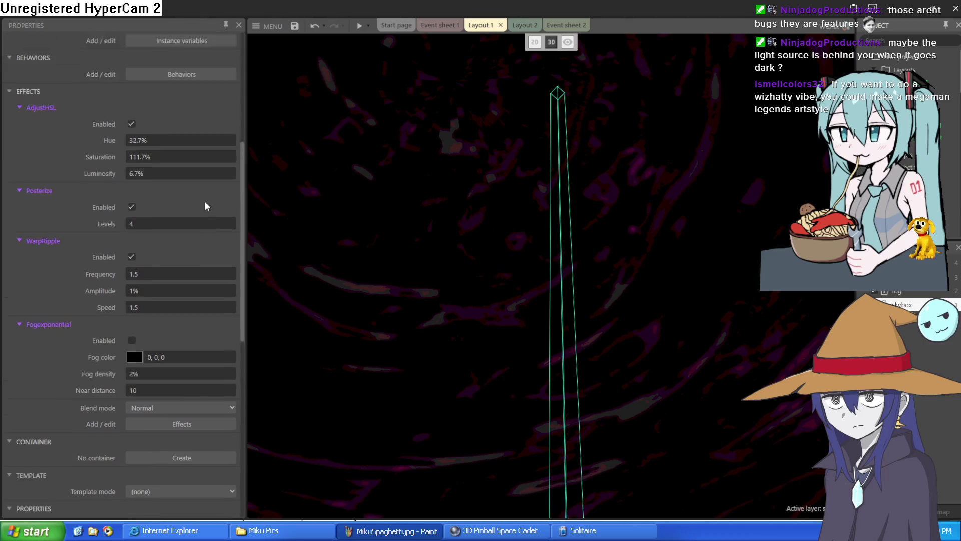
pyautogui.scroll(2, 204, 206)
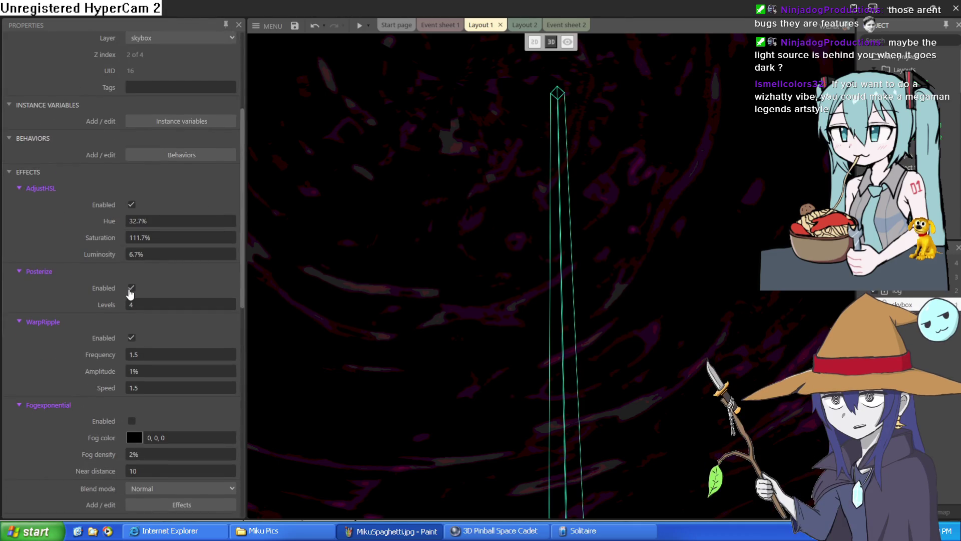
pyautogui.click(132, 339)
pyautogui.click(355, 27)
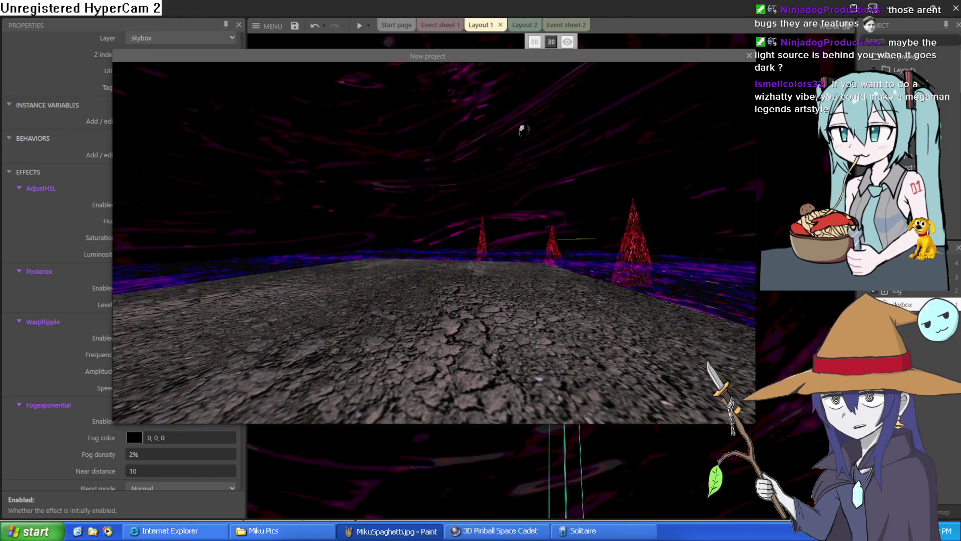
# - Turn toward the wooden house, walk past it, and glance over at the red cones
pyautogui.press('Left')
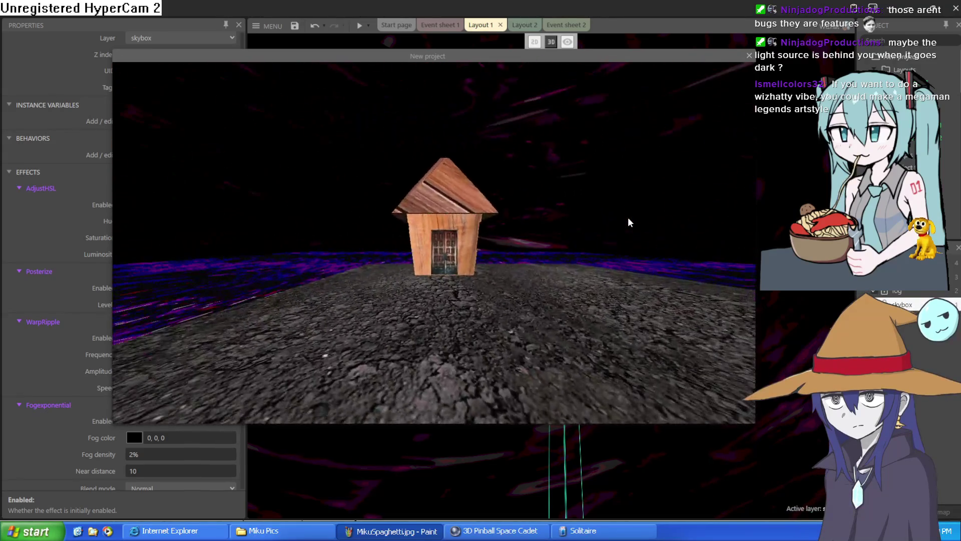
pyautogui.press('Up')
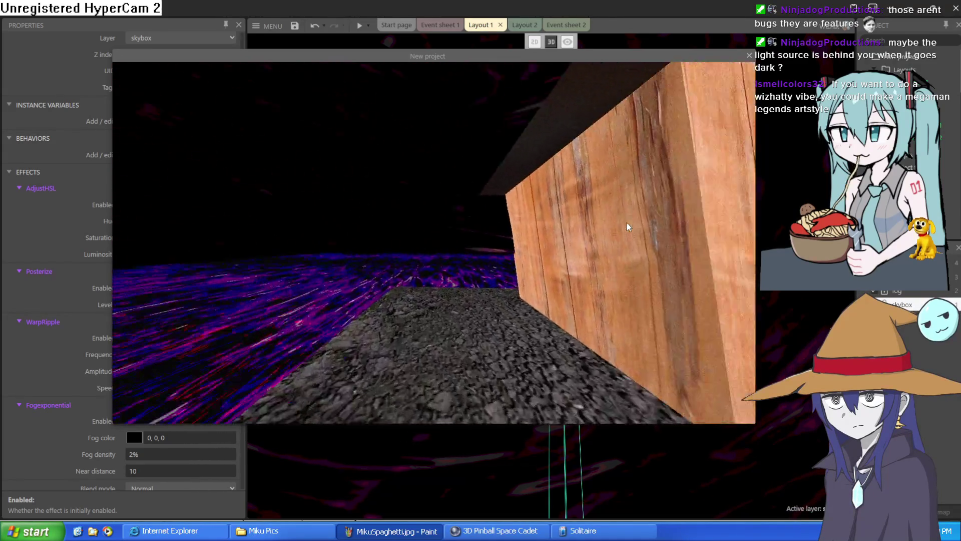
pyautogui.press('Right')
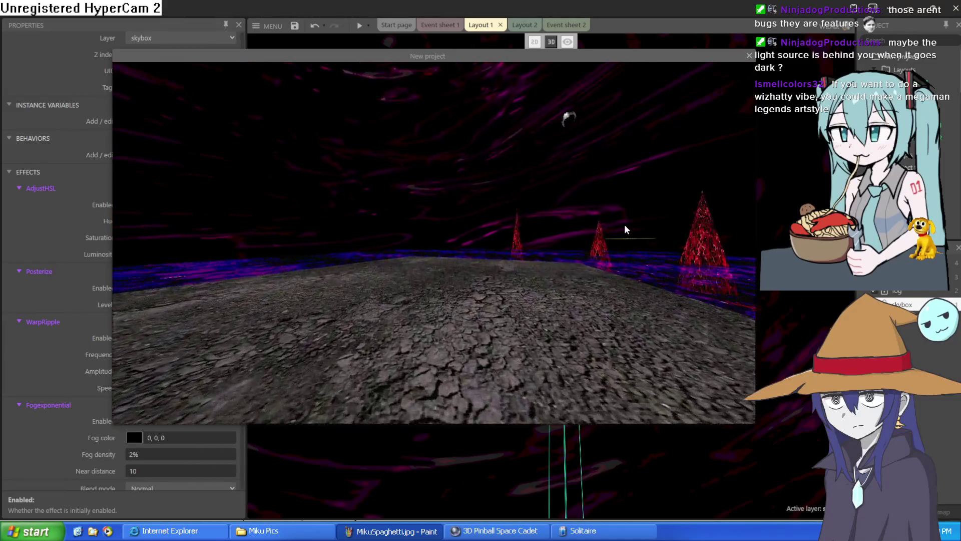
pyautogui.press('Left')
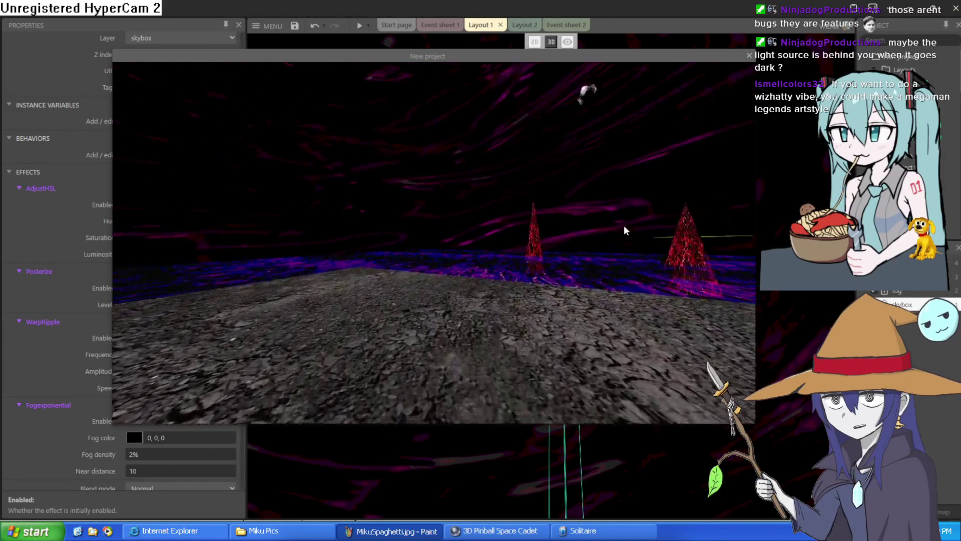
pyautogui.press('Left')
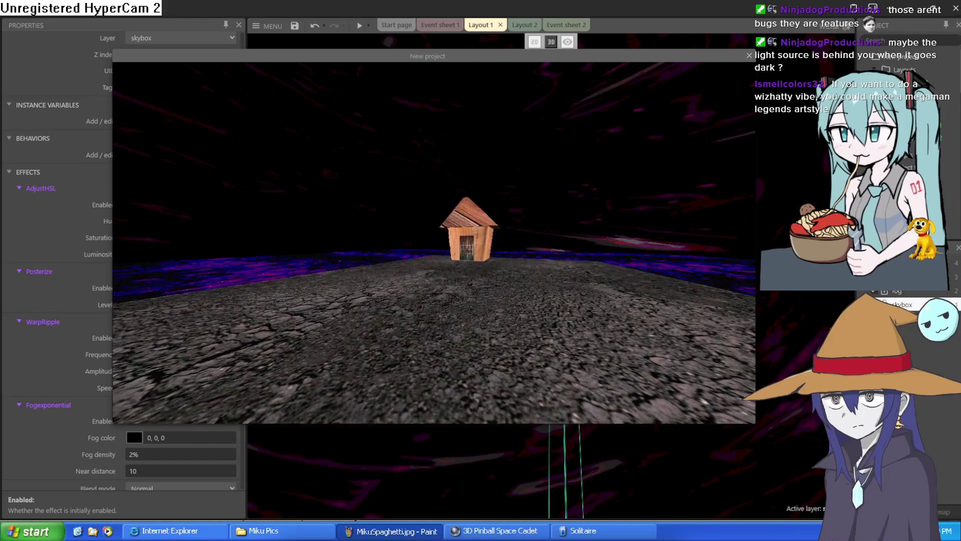
# - Walk into the house, out its far door onto the cracked ground, and turn toward the spikes
pyautogui.press('Up')
pyautogui.press('Left')
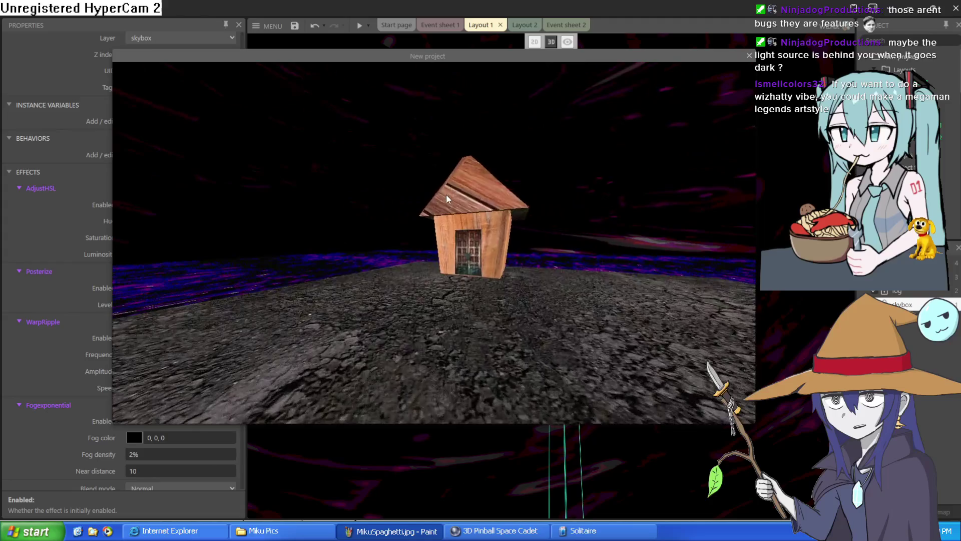
pyautogui.press('Up')
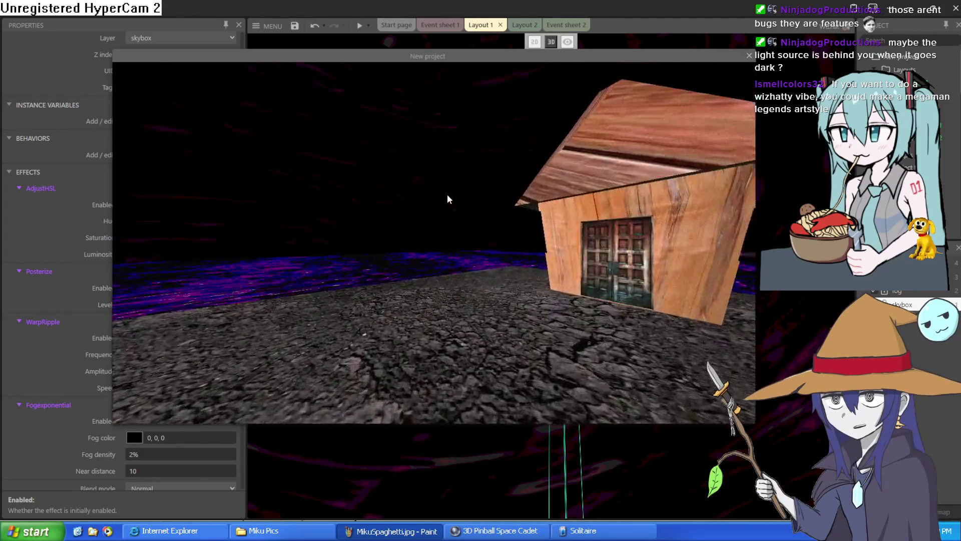
pyautogui.press('Up')
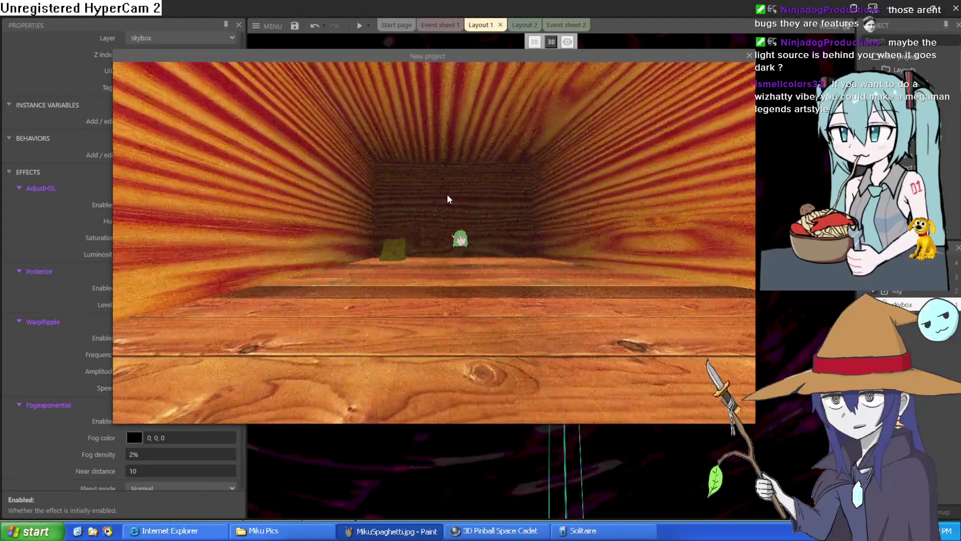
pyautogui.press('Right')
pyautogui.press('Up')
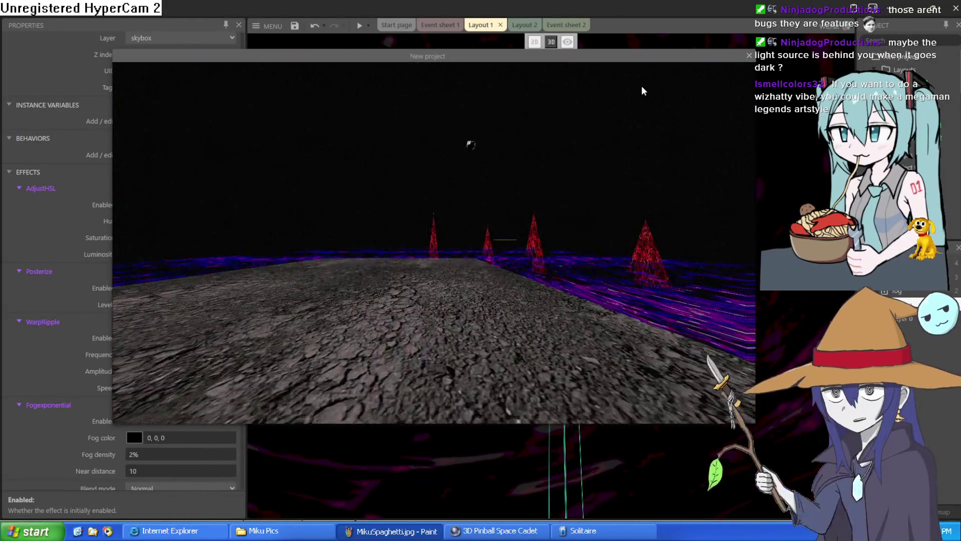
pyautogui.press('Left')
pyautogui.press('Right')
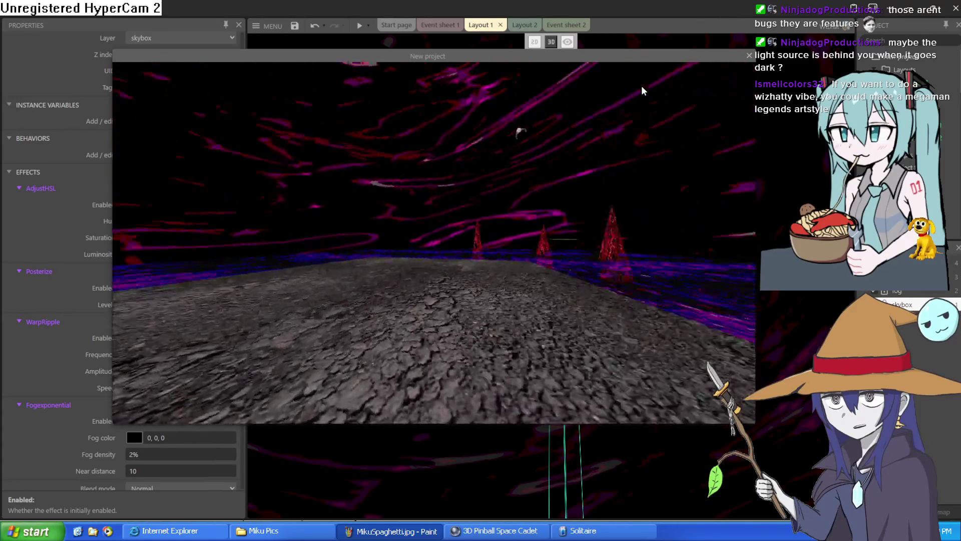
pyautogui.press('Right')
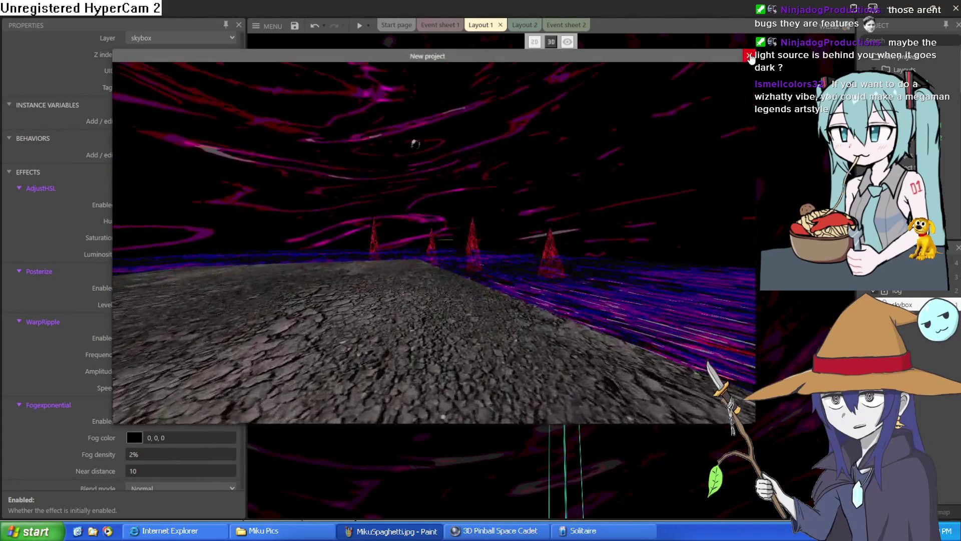
# - Close the preview and move the layout view toward the house and skybox column
pyautogui.click(750, 57)
pyautogui.moveTo(583, 282); pyautogui.dragTo(551, 256)
pyautogui.press('s')
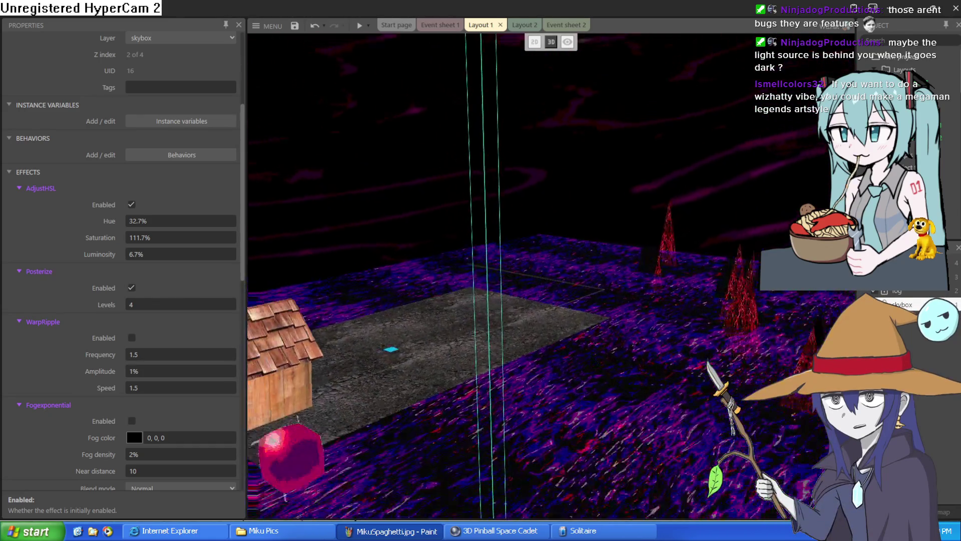
pyautogui.press('w')
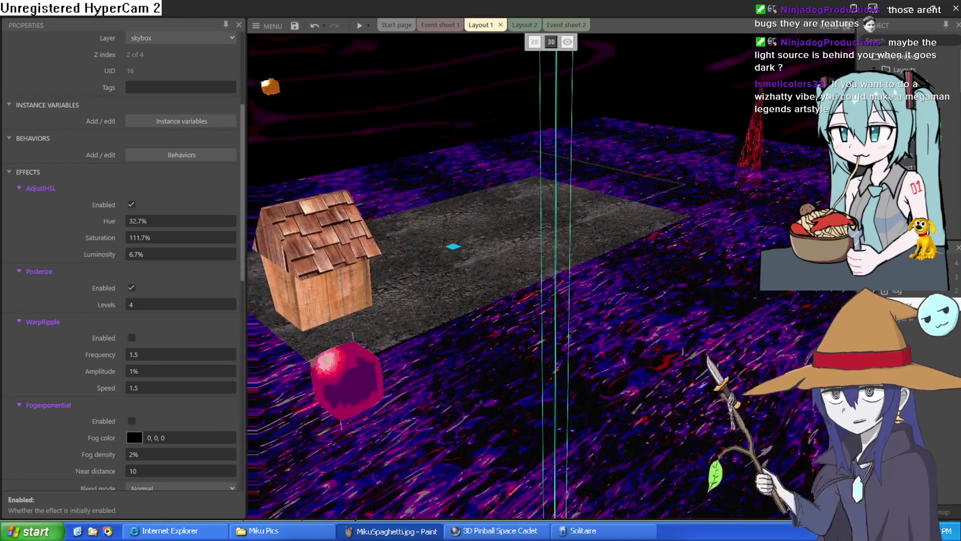
pyautogui.press('w')
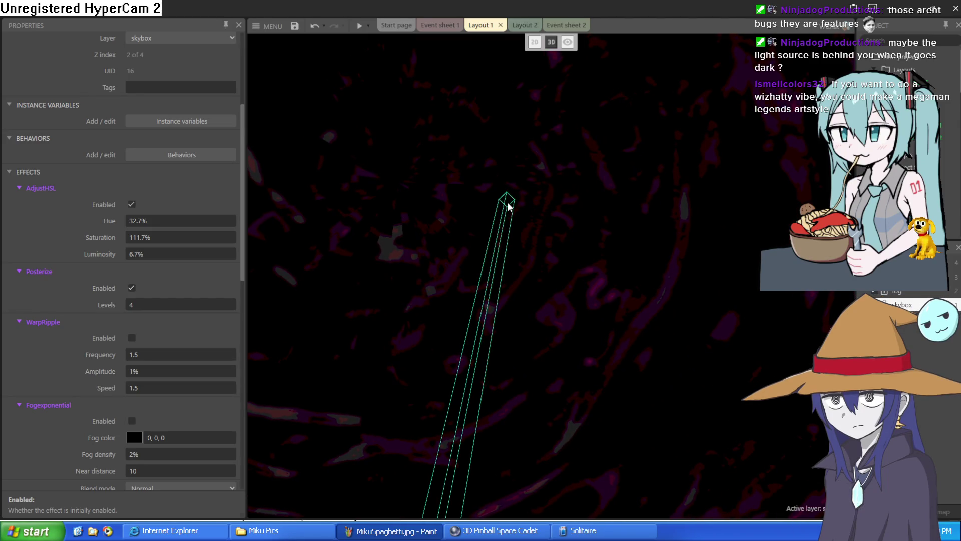
# - Tick Enabled for the sky model's WarpRipple effect again
pyautogui.scroll(-2, 79, 391)
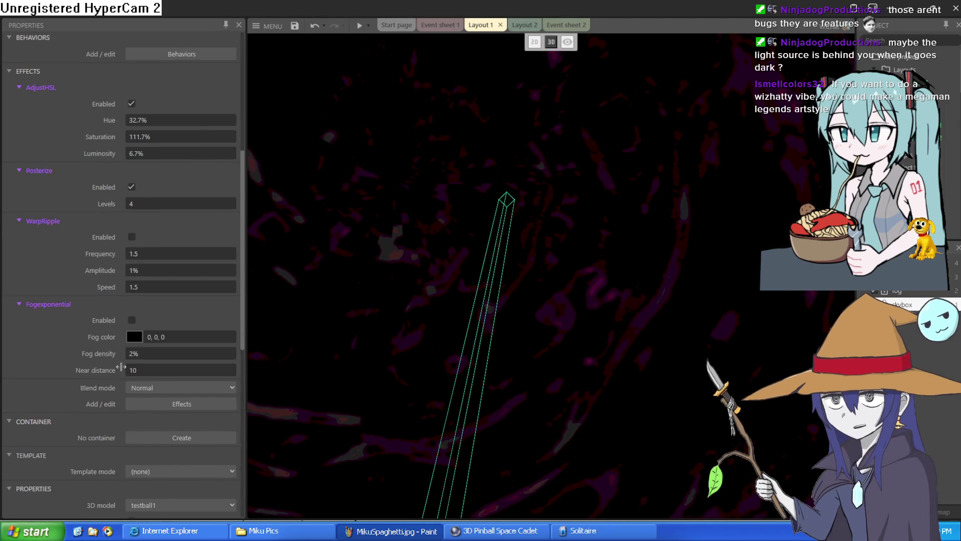
pyautogui.scroll(2, 176, 243)
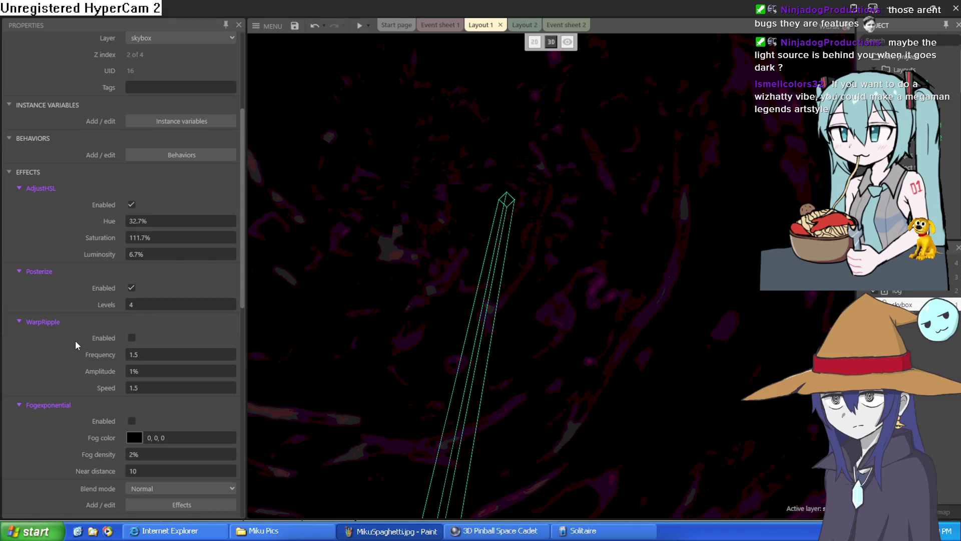
pyautogui.click(131, 338)
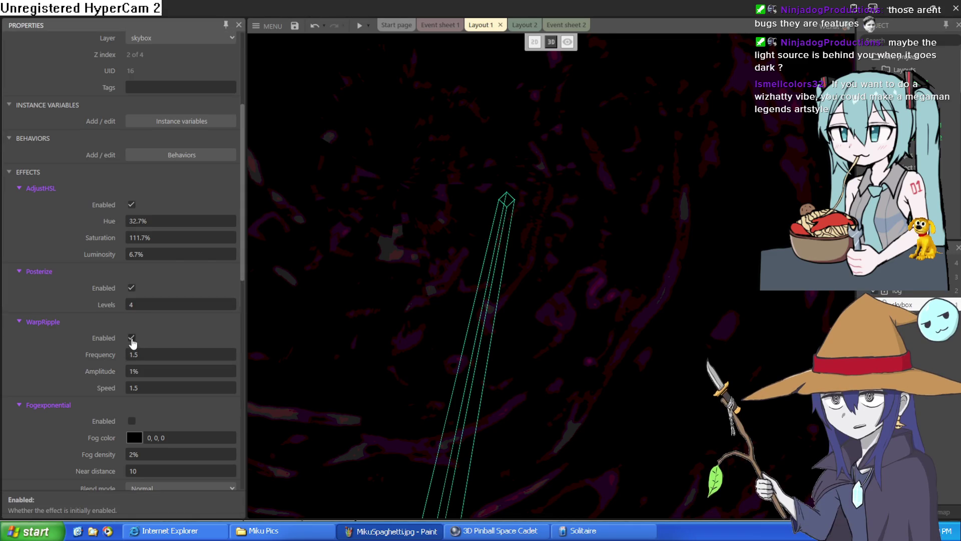
pyautogui.scroll(-5, 157, 313)
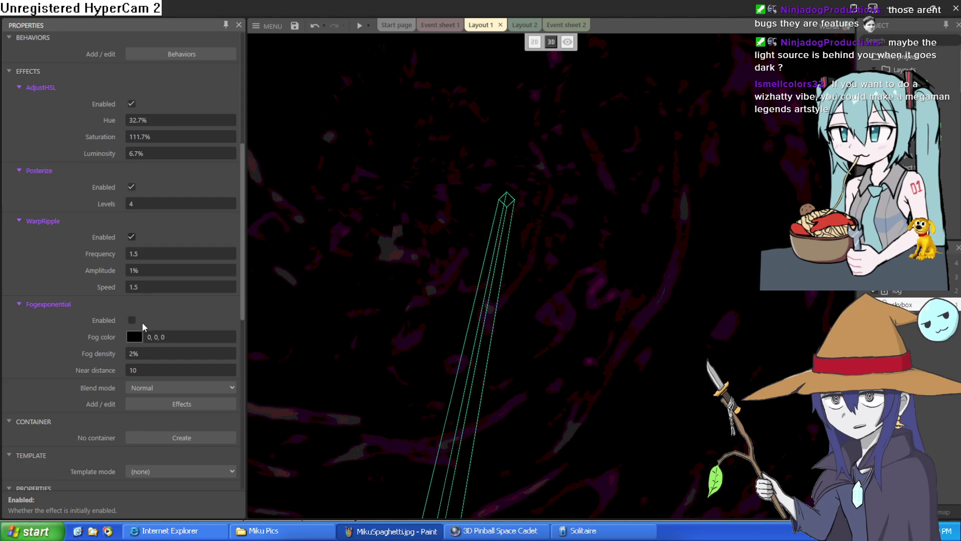
pyautogui.scroll(-5, 142, 317)
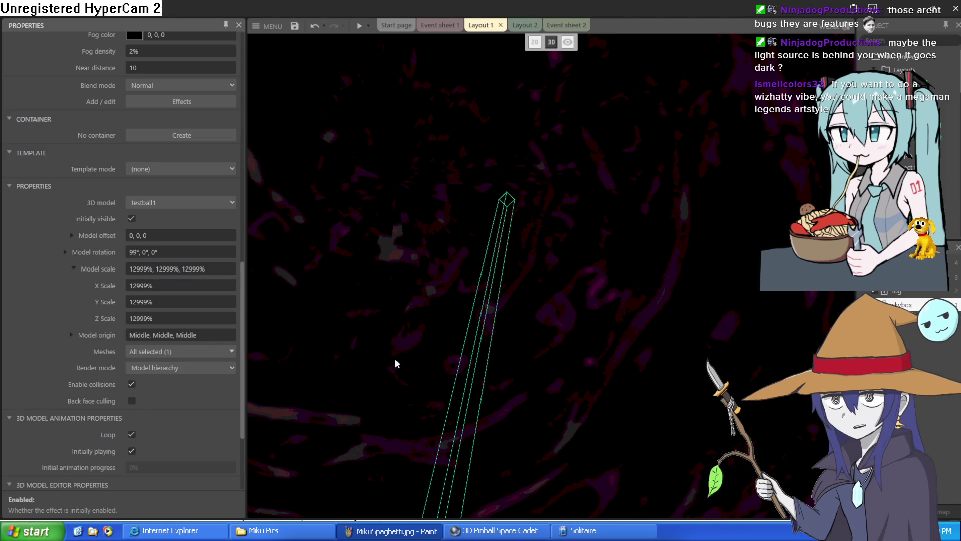
pyautogui.moveTo(428, 295); pyautogui.dragTo(489, 43)
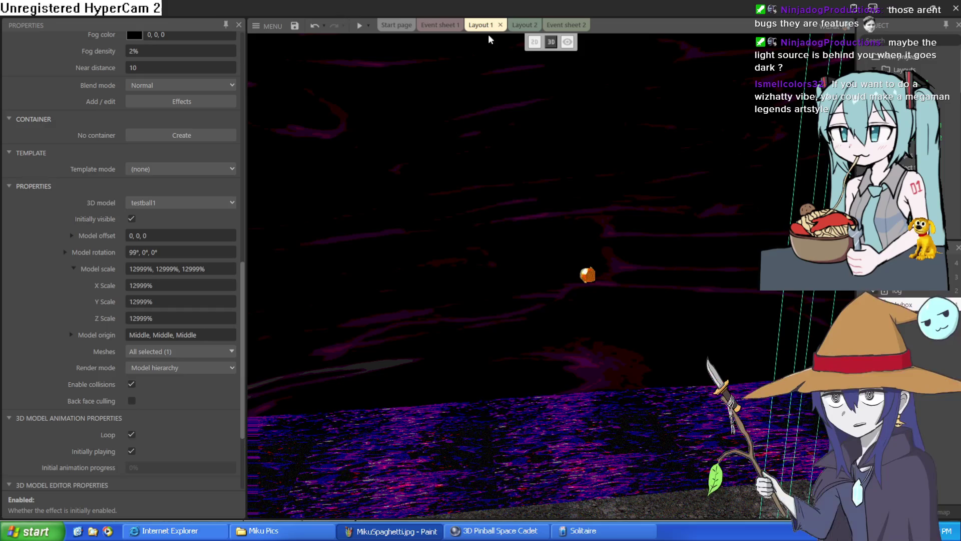
pyautogui.click(360, 27)
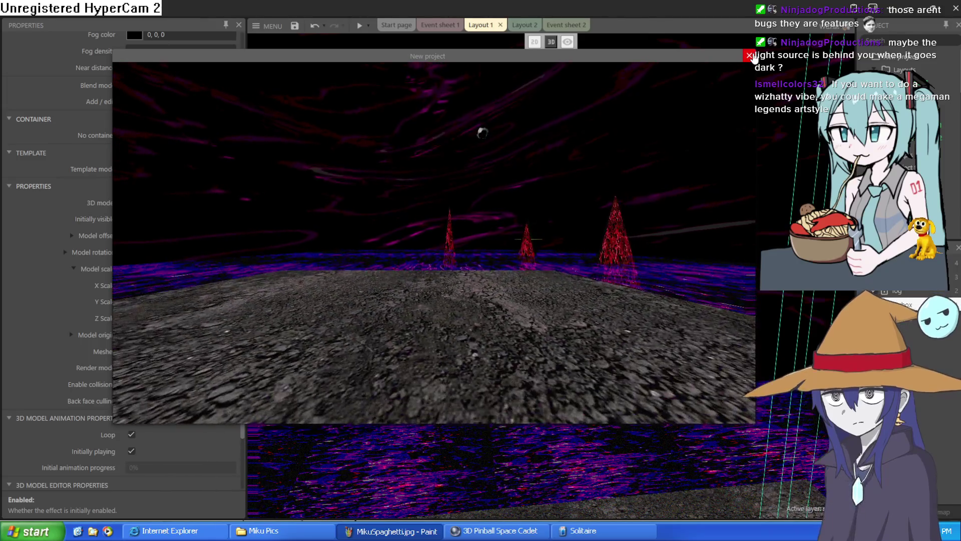
pyautogui.click(749, 55)
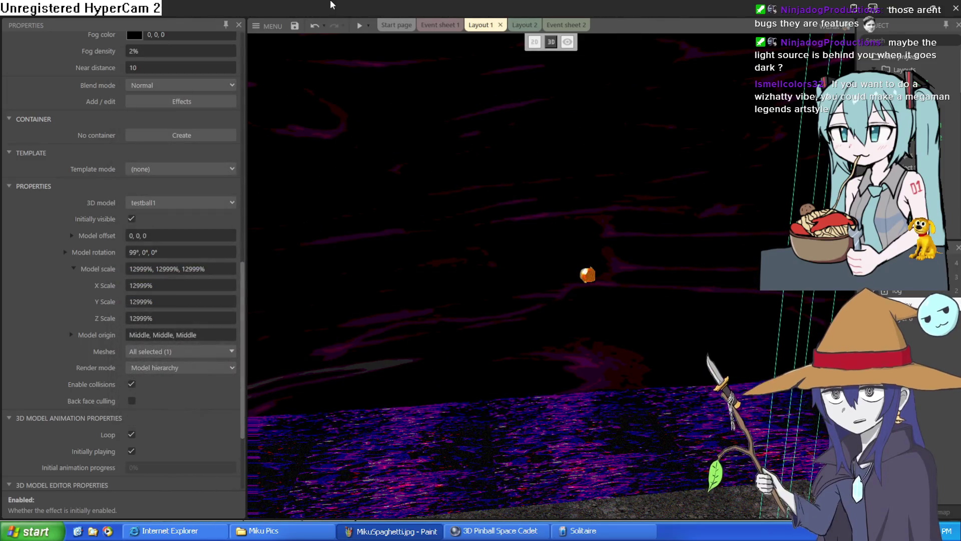
pyautogui.click(268, 27)
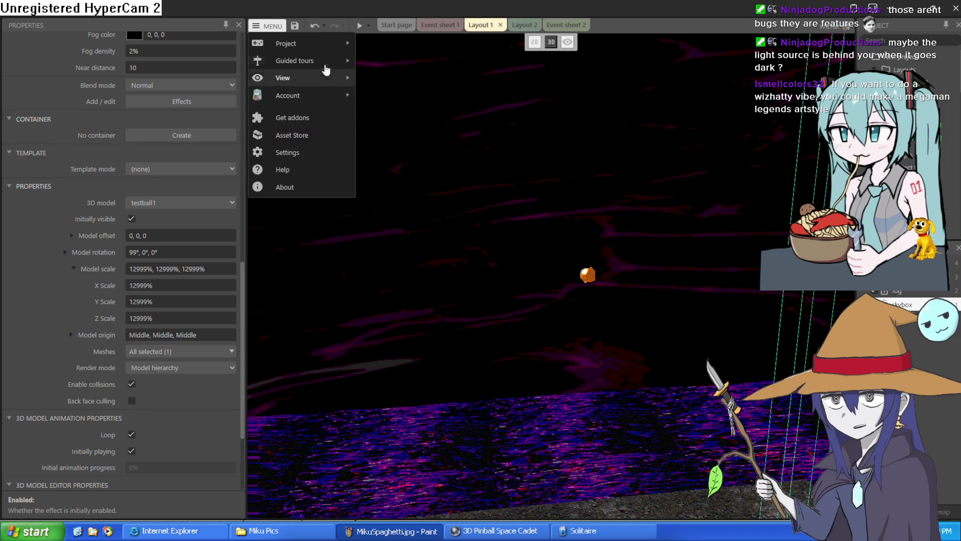
# - Open visual novel.c3p from recent projects in place of the current one, answering the unsaved-changes prompt
pyautogui.moveTo(323, 44)
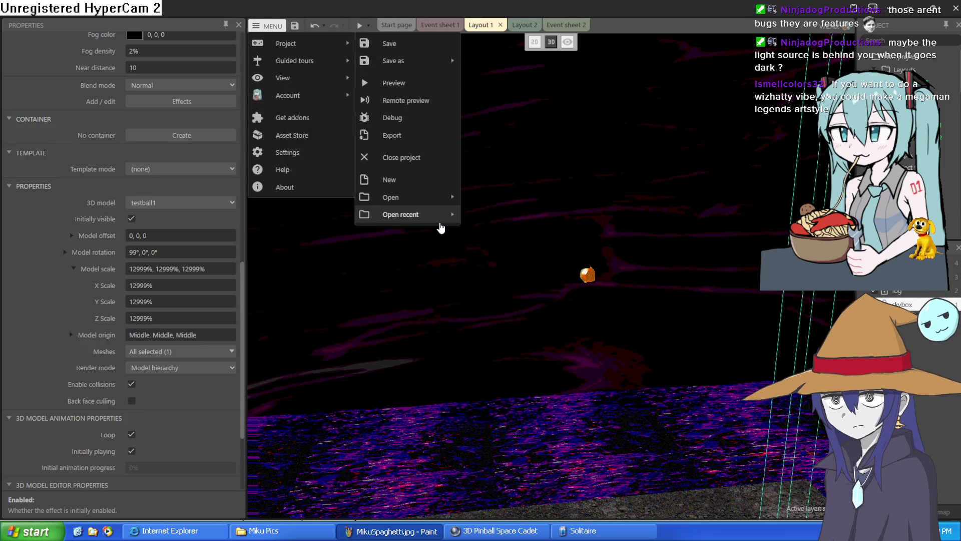
pyautogui.moveTo(440, 224)
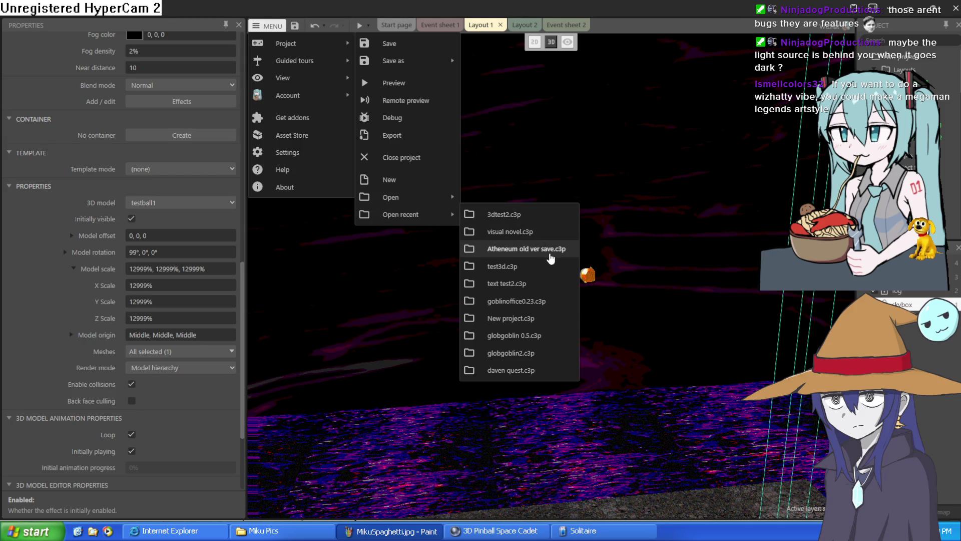
pyautogui.click(534, 233)
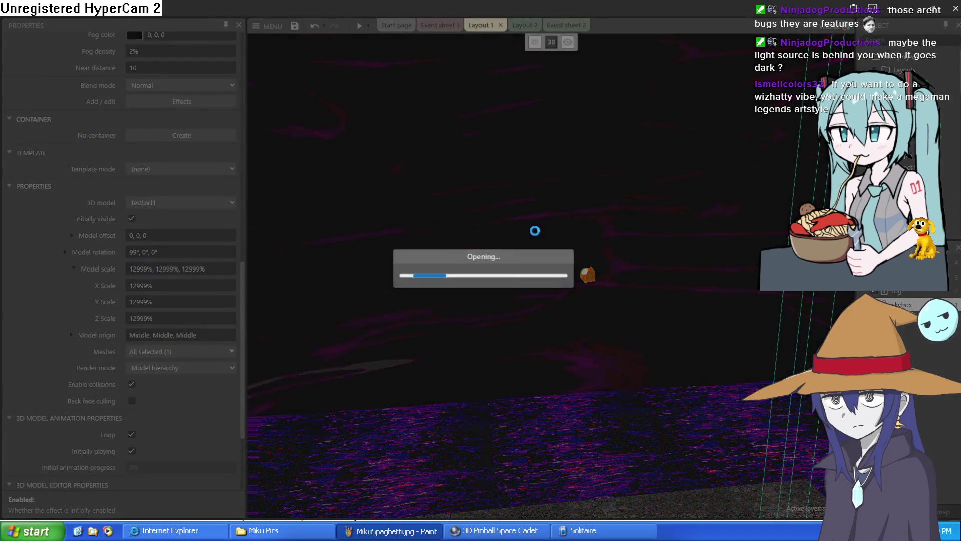
pyautogui.click(521, 285)
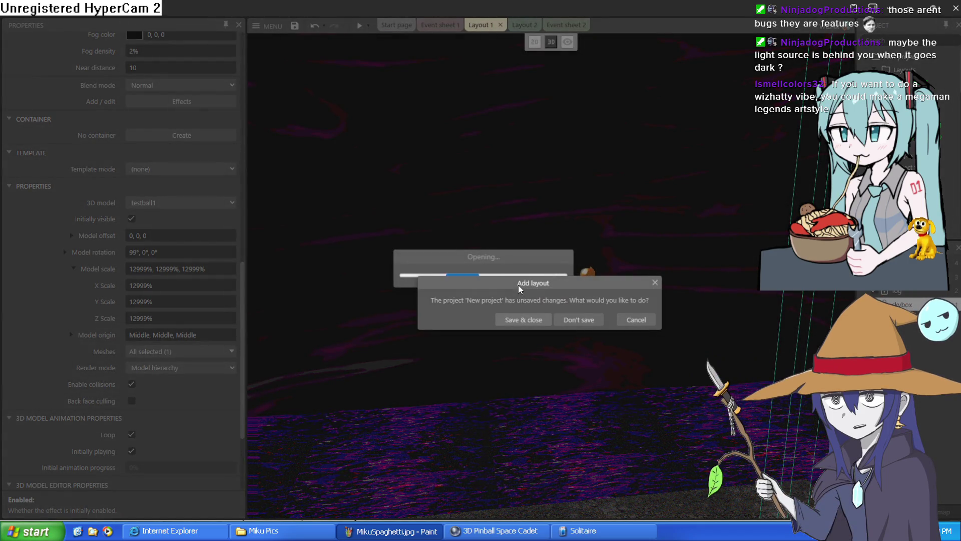
pyautogui.click(572, 321)
# - Look through Layout 2, Event sheet 1 and the start page, return to Layout 1, then minimise Construct
pyautogui.click(524, 25)
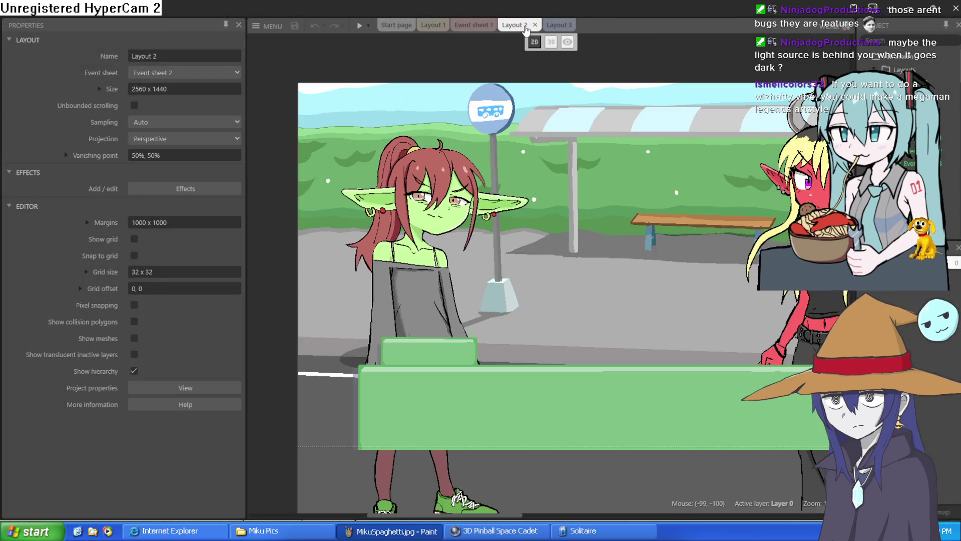
pyautogui.click(481, 27)
pyautogui.click(397, 25)
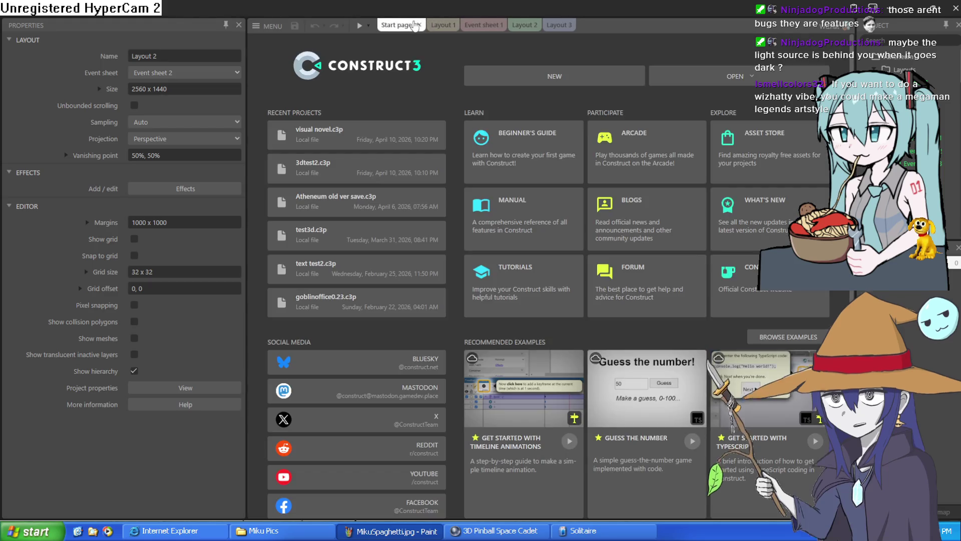
pyautogui.click(434, 26)
pyautogui.click(918, 14)
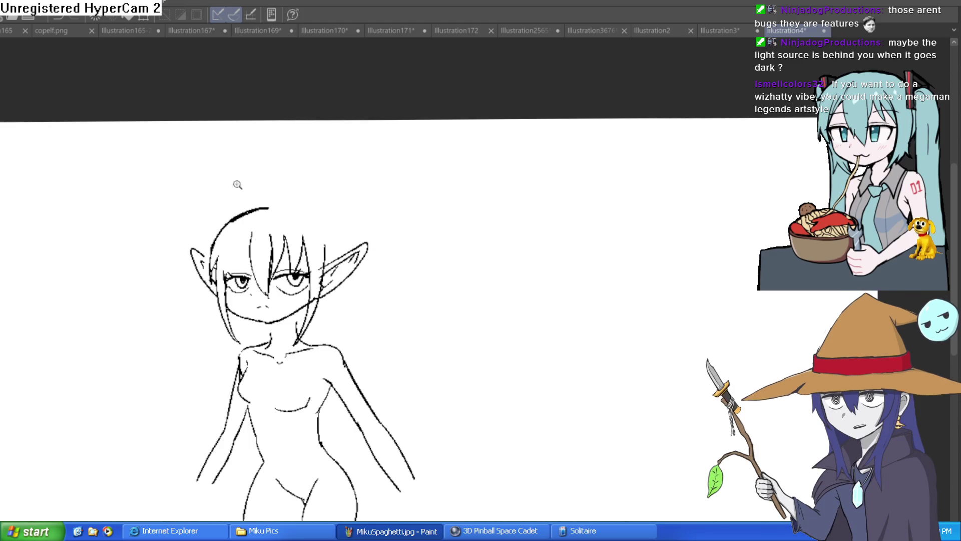
# - Zoom in on the elf's face, darken the left jaw line, and enlarge the brush
pyautogui.click(243, 263)
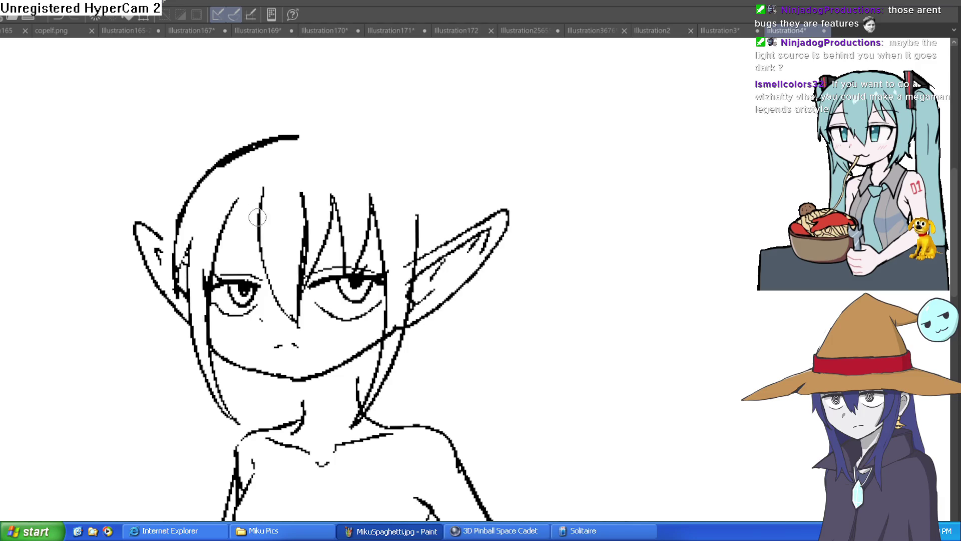
pyautogui.moveTo(418, 189)
pyautogui.mouseDown()
pyautogui.moveTo(435, 166)
pyautogui.moveTo(421, 126)
pyautogui.mouseUp()
pyautogui.moveTo(200, 276); pyautogui.dragTo(283, 317)
pyautogui.press('e')
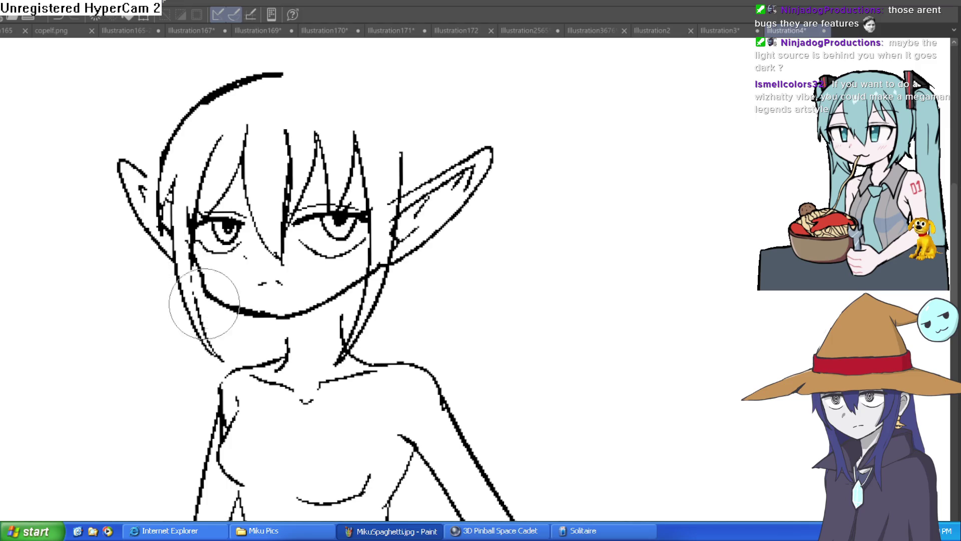
pyautogui.scroll(-3, 475, 280)
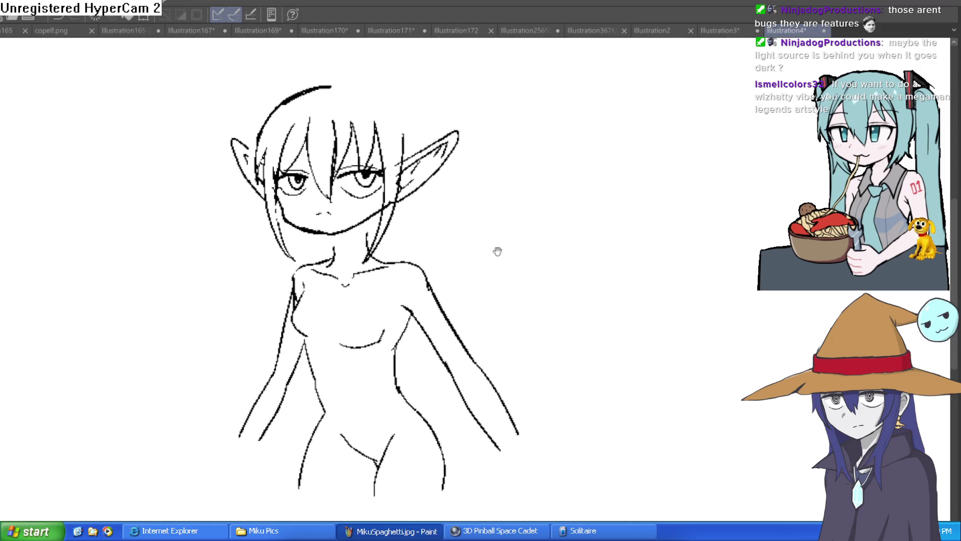
pyautogui.moveTo(497, 250); pyautogui.dragTo(472, 212)
pyautogui.moveTo(443, 258)
pyautogui.mouseDown()
pyautogui.moveTo(431, 214)
pyautogui.moveTo(455, 190)
pyautogui.mouseUp()
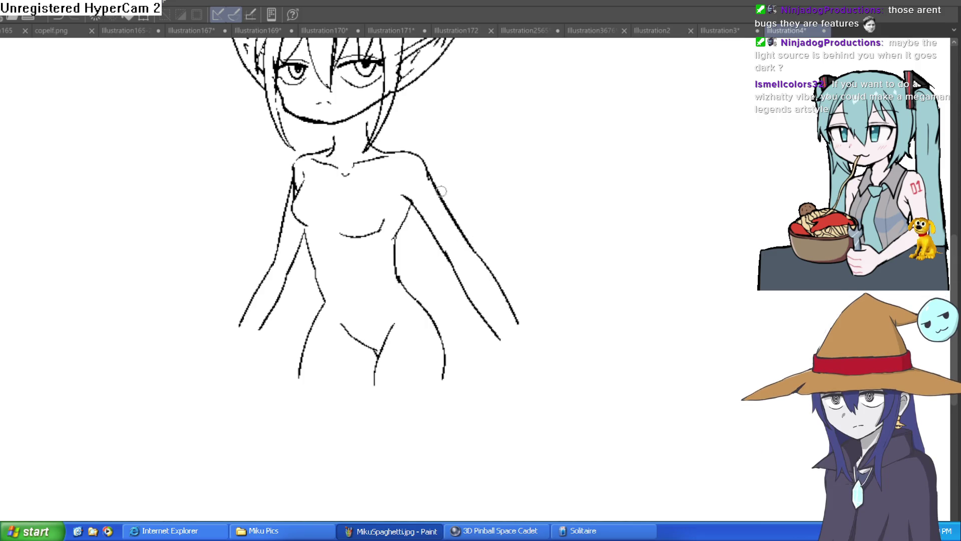
# - Draw a wing rising from the fairy's shoulder, undoing the extra stroke below it
pyautogui.moveTo(470, 173); pyautogui.dragTo(458, 192)
pyautogui.moveTo(391, 170)
pyautogui.mouseDown()
pyautogui.moveTo(539, 86)
pyautogui.moveTo(524, 145)
pyautogui.moveTo(441, 210)
pyautogui.moveTo(550, 296)
pyautogui.mouseUp()
pyautogui.hotkey('ctrl', 'z')
# - Zoom in near the eye, remove the stray eye strokes, and draw a diagonal line below the right eye
pyautogui.click(382, 172)
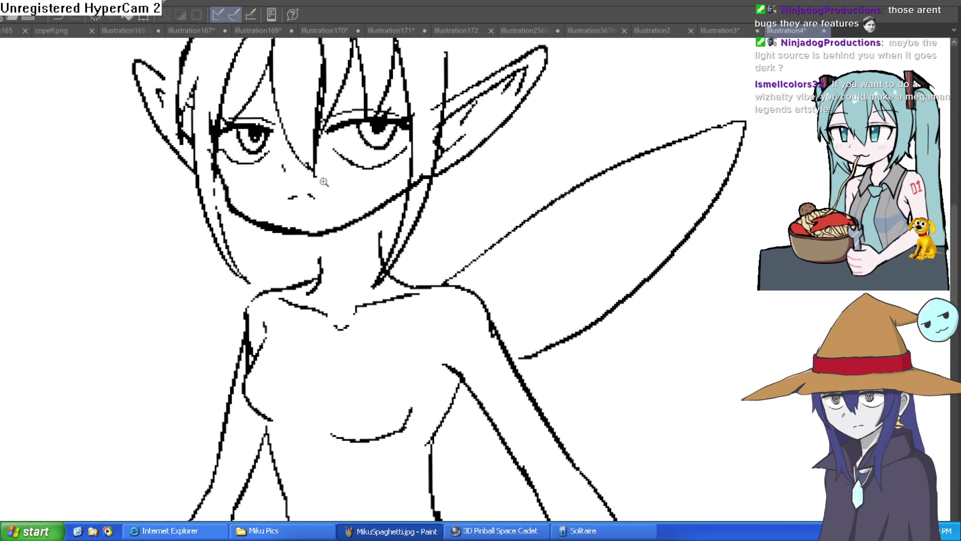
pyautogui.scroll(-3, 321, 181)
pyautogui.moveTo(321, 182); pyautogui.dragTo(351, 195)
pyautogui.scroll(5, 359, 200)
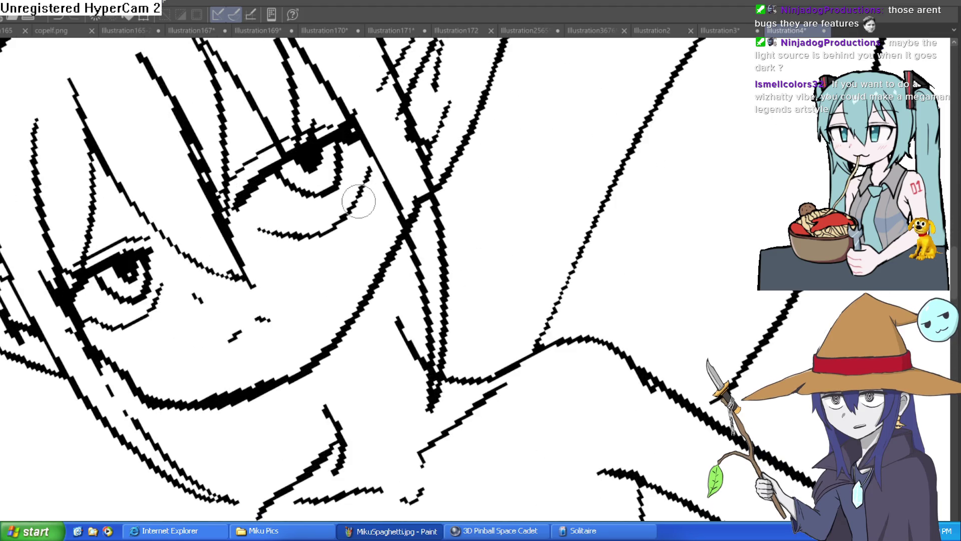
pyautogui.hotkey('ctrl', 'z')
pyautogui.hotkey('ctrl', 'z')
pyautogui.press(']')
pyautogui.press(']')
pyautogui.press(']')
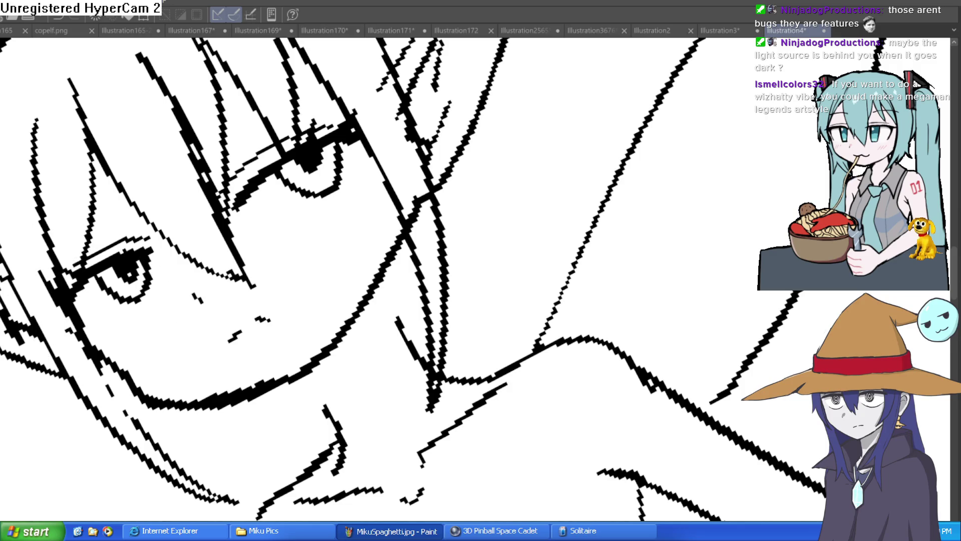
pyautogui.moveTo(357, 175); pyautogui.dragTo(284, 230)
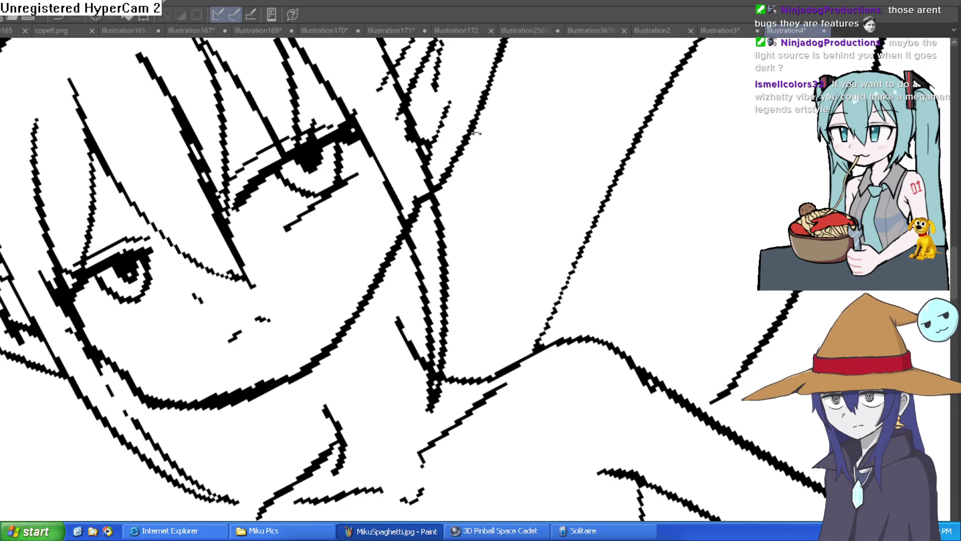
# - Reset the canvas to an upright view and zoom back in on the face and upper body
pyautogui.press('-')
pyautogui.press('-')
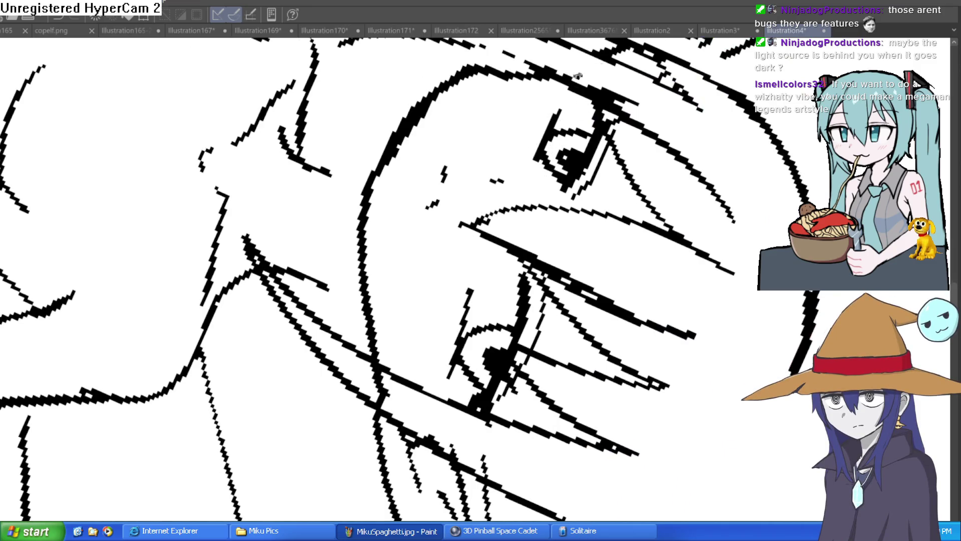
pyautogui.hotkey('ctrl', '0')
pyautogui.hotkey('ctrl', '+')
pyautogui.moveTo(537, 107)
pyautogui.mouseDown()
pyautogui.moveTo(579, 148)
pyautogui.moveTo(513, 136)
pyautogui.moveTo(504, 100)
pyautogui.mouseUp()
pyautogui.scroll(5, 493, 119)
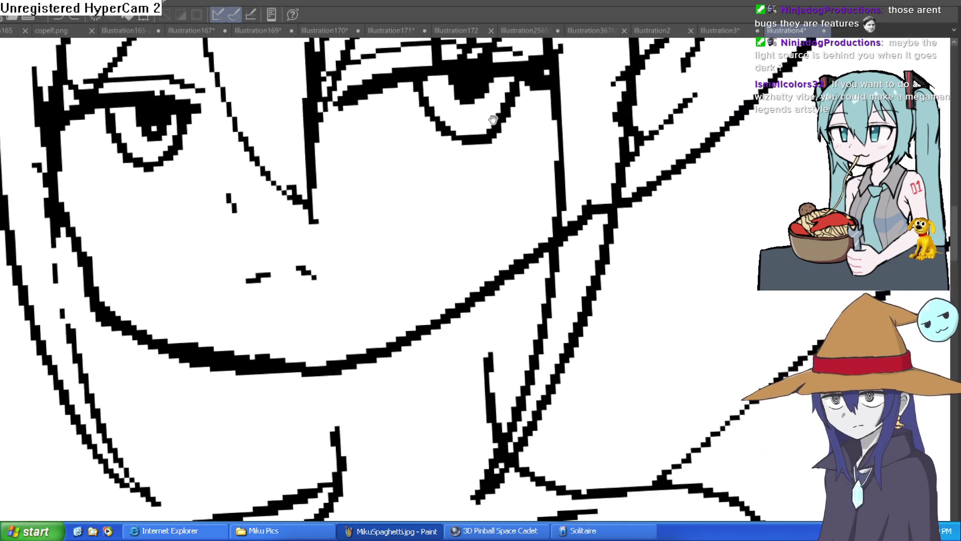
pyautogui.scroll(-2, 493, 118)
pyautogui.scroll(3, 311, 140)
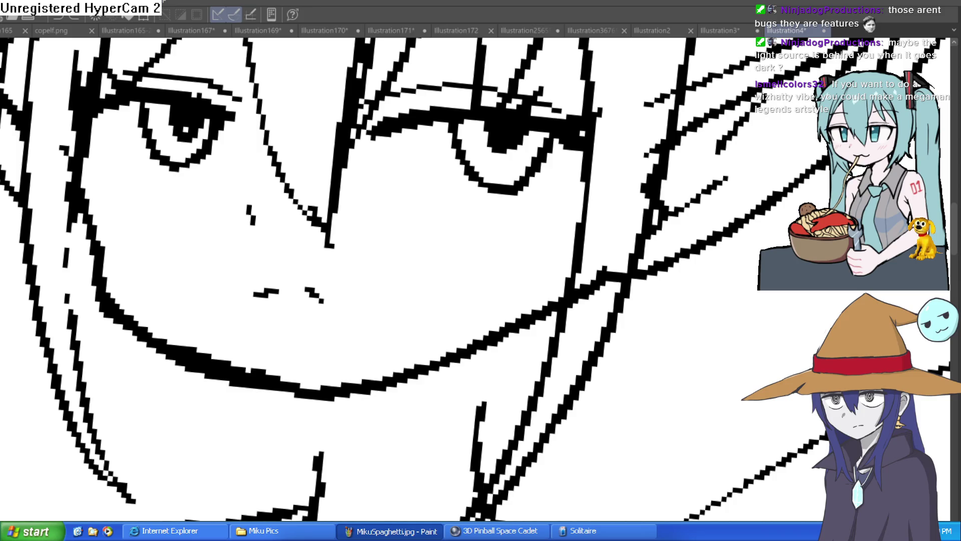
pyautogui.scroll(-3, 314, 122)
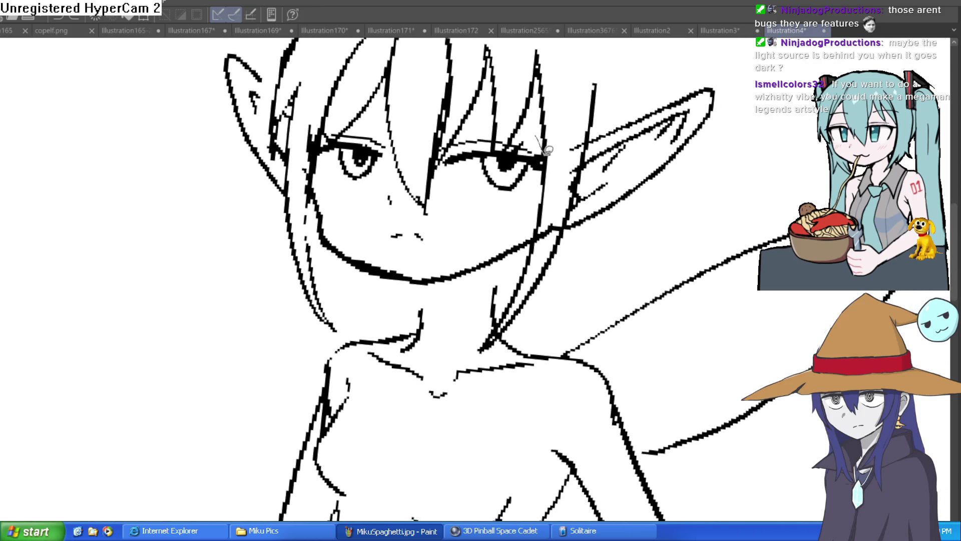
# - Select both eyes freehand, erase them from the line art, and reveal the light-blue rough sketch underneath
pyautogui.moveTo(539, 181); pyautogui.dragTo(468, 186)
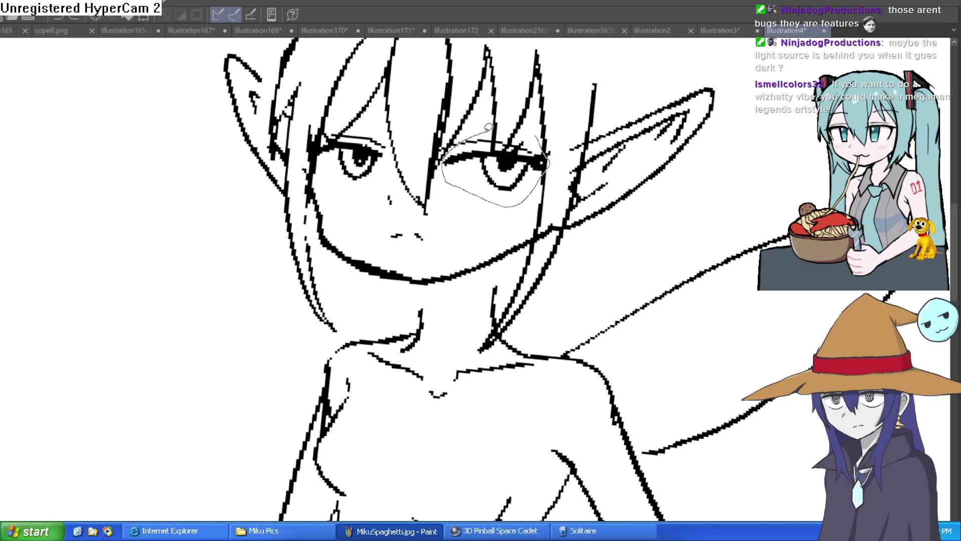
pyautogui.moveTo(535, 128); pyautogui.dragTo(530, 124)
pyautogui.moveTo(390, 124)
pyautogui.mouseDown()
pyautogui.moveTo(393, 160)
pyautogui.moveTo(346, 183)
pyautogui.moveTo(318, 138)
pyautogui.moveTo(378, 129)
pyautogui.mouseUp()
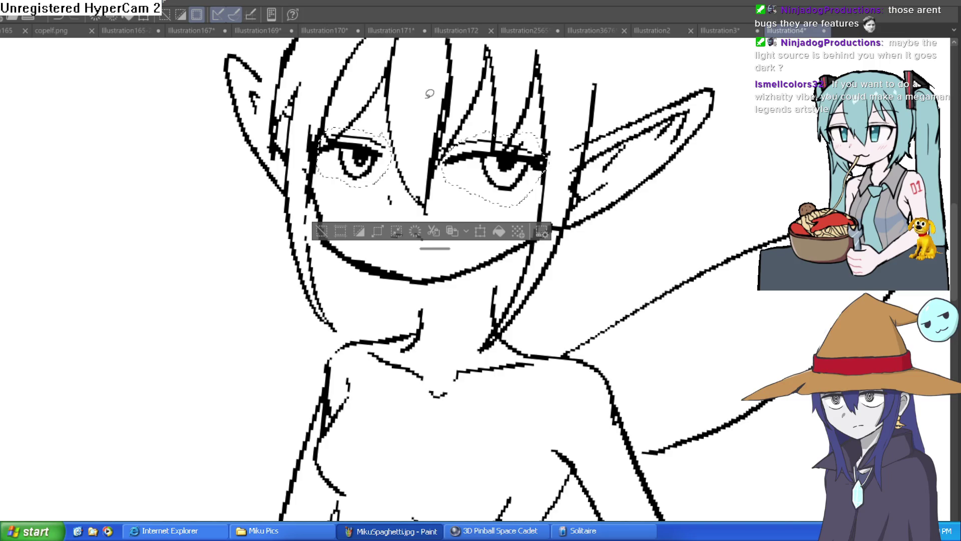
pyautogui.press('Delete')
pyautogui.hotkey('ctrl', 'z')
pyautogui.click(325, 232)
pyautogui.hotkey('ctrl', 'y')
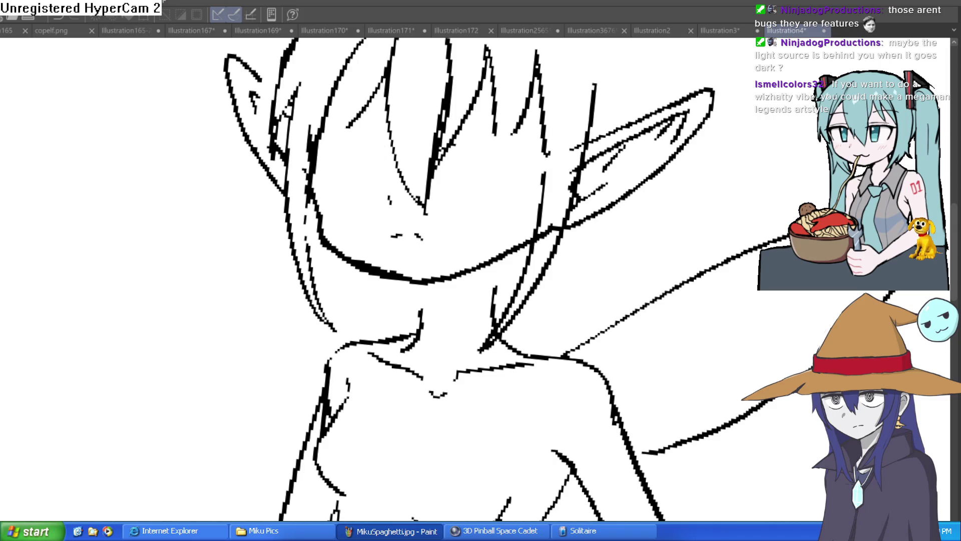
pyautogui.hotkey('ctrl', 'z')
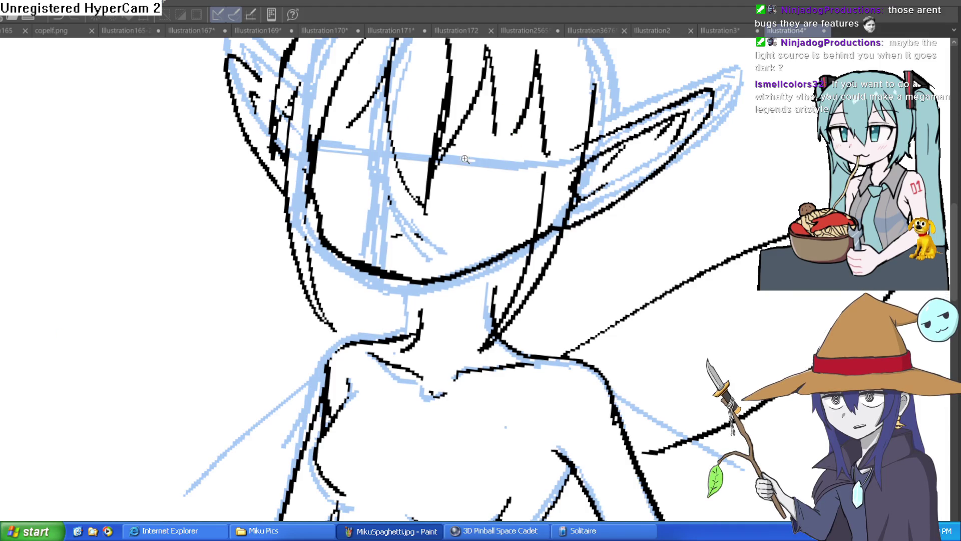
# - Draw new upper lid lines for both eyes and extend the line beside the left eye
pyautogui.scroll(2, 466, 159)
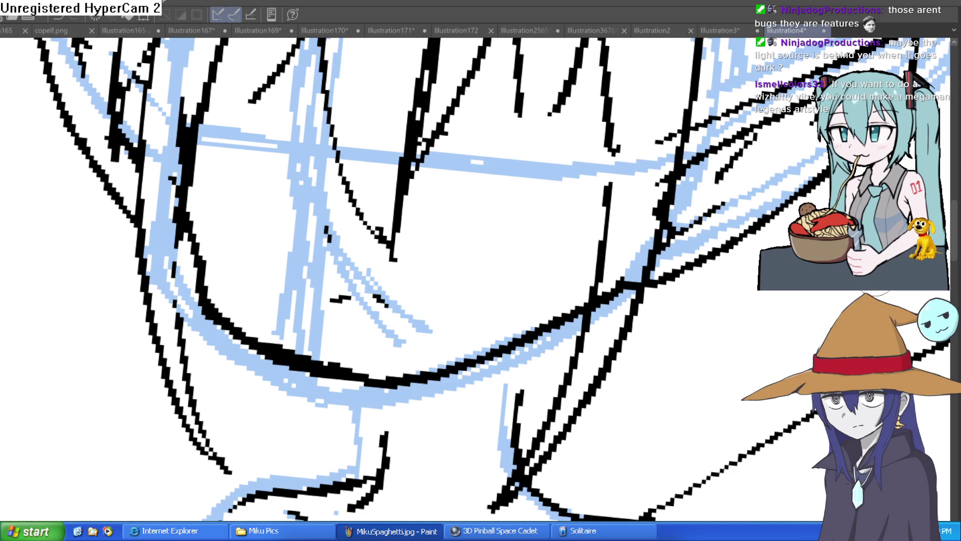
pyautogui.moveTo(623, 201); pyautogui.dragTo(551, 176)
pyautogui.moveTo(357, 178)
pyautogui.mouseDown()
pyautogui.moveTo(375, 163)
pyautogui.moveTo(496, 146)
pyautogui.moveTo(512, 160)
pyautogui.mouseUp()
pyautogui.moveTo(239, 192)
pyautogui.mouseDown()
pyautogui.moveTo(170, 179)
pyautogui.moveTo(130, 207)
pyautogui.mouseUp()
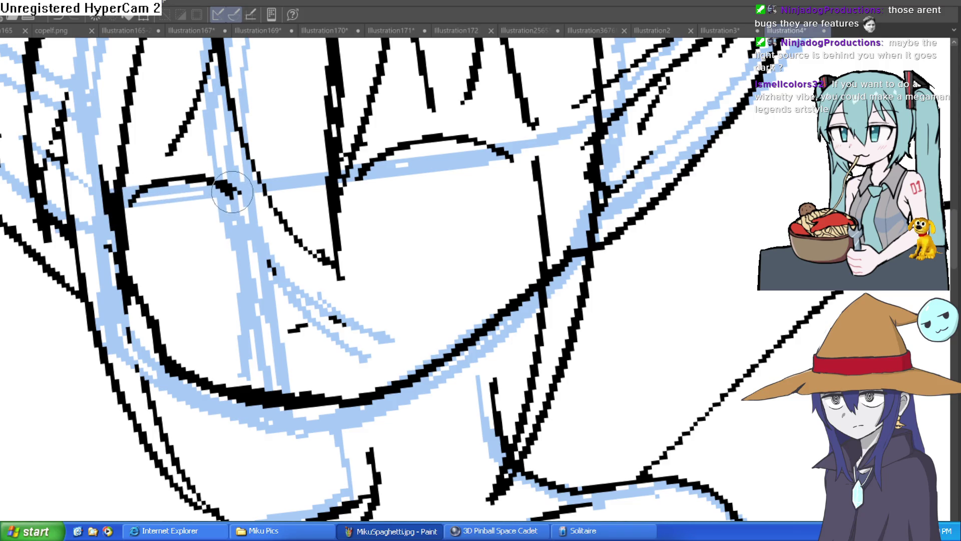
pyautogui.moveTo(173, 149); pyautogui.dragTo(113, 198)
pyautogui.scroll(-5, 264, 127)
pyautogui.scroll(3, 484, 172)
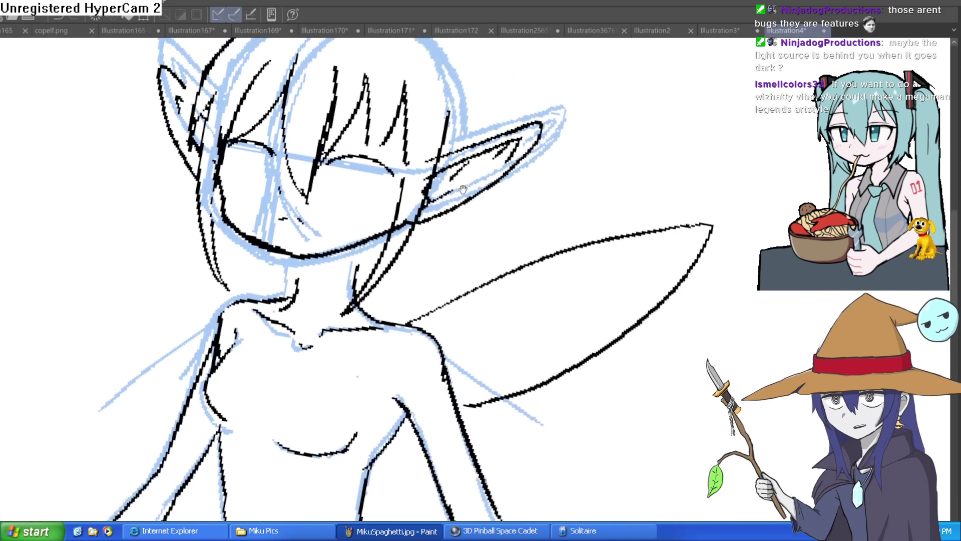
# - Add short strokes along the top of the head and outline its top-right edge
pyautogui.moveTo(484, 172); pyautogui.dragTo(478, 234)
pyautogui.moveTo(283, 136)
pyautogui.mouseDown()
pyautogui.moveTo(323, 100)
pyautogui.moveTo(412, 90)
pyautogui.moveTo(265, 103)
pyautogui.moveTo(195, 159)
pyautogui.mouseUp()
pyautogui.moveTo(320, 105)
pyautogui.mouseDown()
pyautogui.moveTo(382, 118)
pyautogui.moveTo(435, 220)
pyautogui.mouseUp()
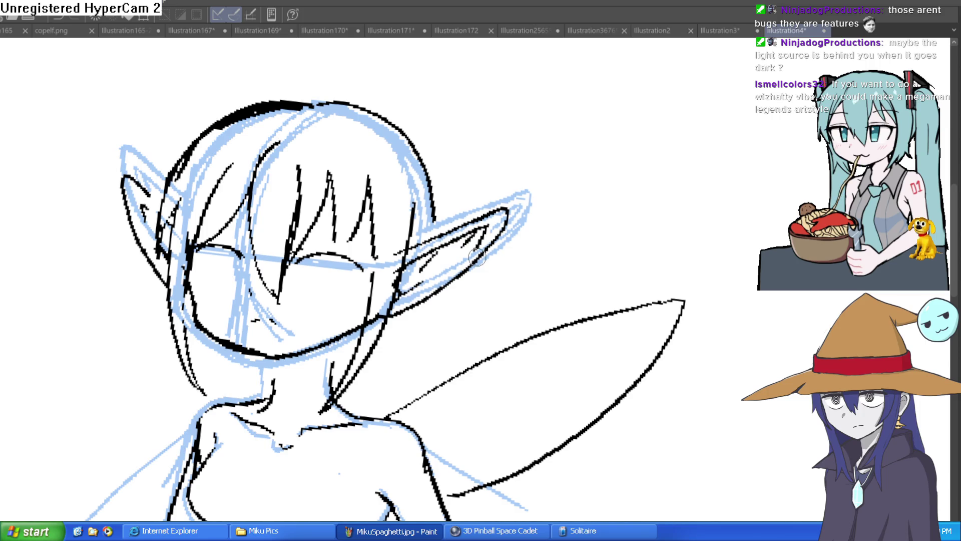
pyautogui.moveTo(477, 257)
pyautogui.mouseDown()
pyautogui.moveTo(430, 222)
pyautogui.moveTo(530, 136)
pyautogui.mouseUp()
pyautogui.moveTo(703, 169); pyautogui.dragTo(511, 176)
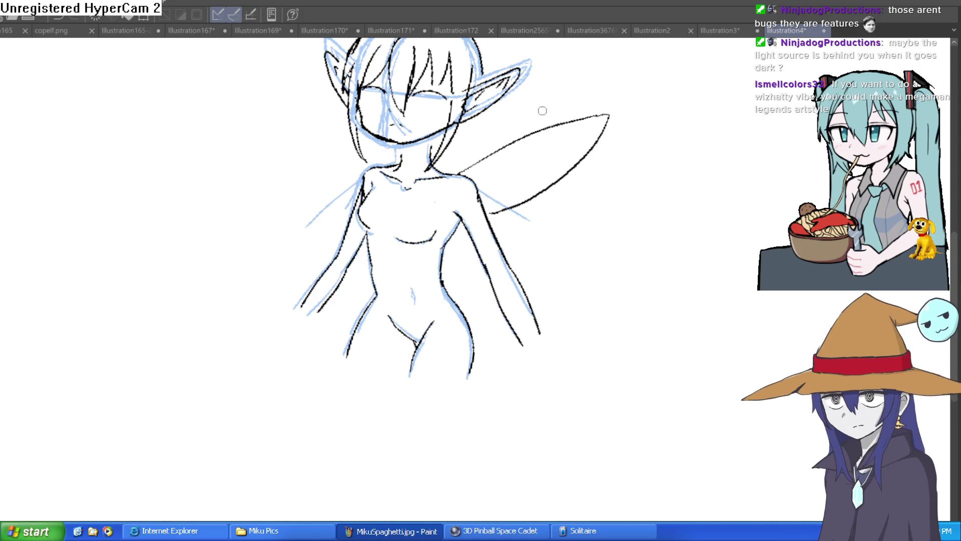
# - Try round pupils and a lower lid, undo them, and draw tall rectangular eyes instead
pyautogui.moveTo(419, 112); pyautogui.dragTo(500, 226)
pyautogui.moveTo(473, 107); pyautogui.dragTo(443, 99)
pyautogui.moveTo(184, 87)
pyautogui.mouseDown()
pyautogui.moveTo(189, 118)
pyautogui.moveTo(224, 91)
pyautogui.mouseUp()
pyautogui.hotkey('ctrl', 'z')
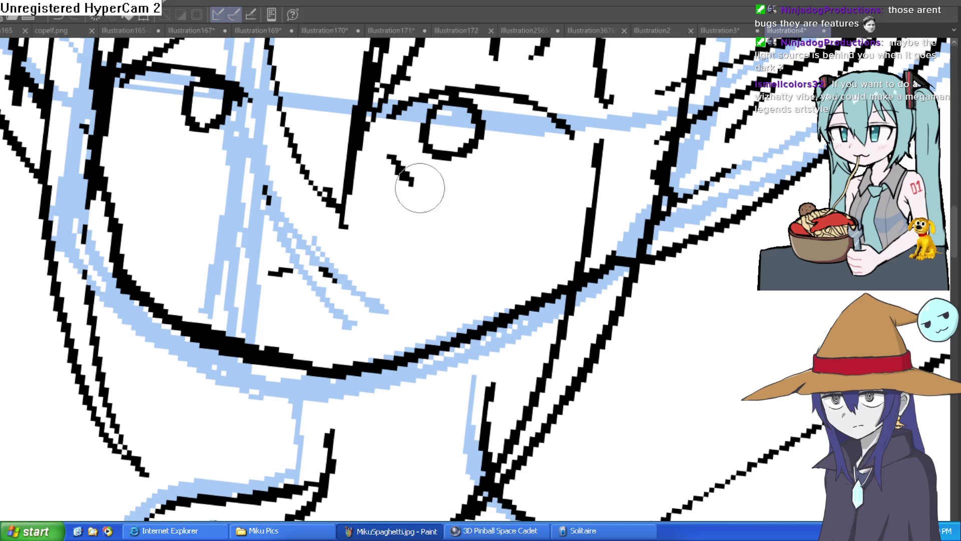
pyautogui.moveTo(390, 156); pyautogui.dragTo(555, 159)
pyautogui.hotkey('ctrl', 'z')
pyautogui.hotkey('ctrl', 'z')
pyautogui.hotkey('ctrl', 'z')
pyautogui.moveTo(424, 98)
pyautogui.mouseDown()
pyautogui.moveTo(414, 161)
pyautogui.moveTo(457, 197)
pyautogui.moveTo(479, 92)
pyautogui.mouseUp()
pyautogui.moveTo(188, 74)
pyautogui.mouseDown()
pyautogui.moveTo(193, 172)
pyautogui.moveTo(233, 81)
pyautogui.mouseUp()
pyautogui.scroll(-5, 284, 77)
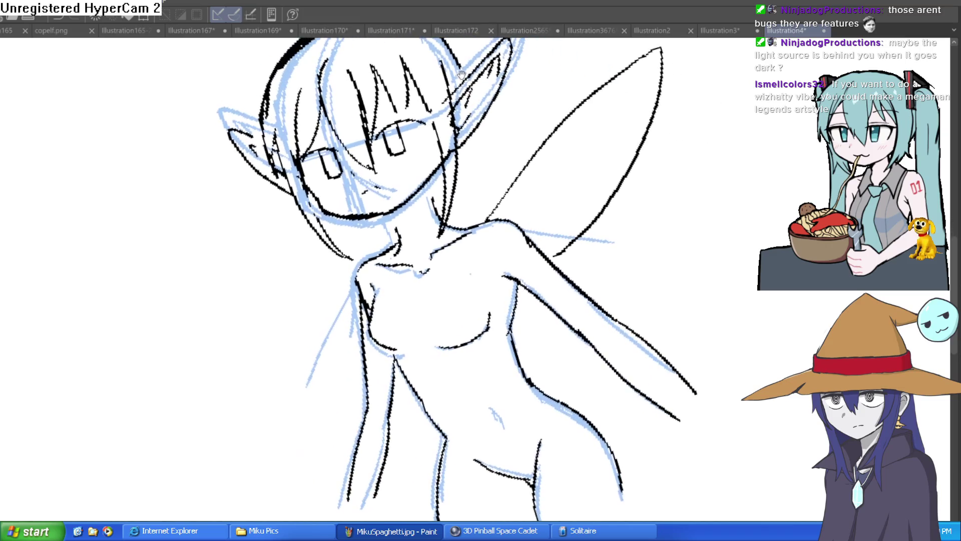
pyautogui.scroll(5, 404, 131)
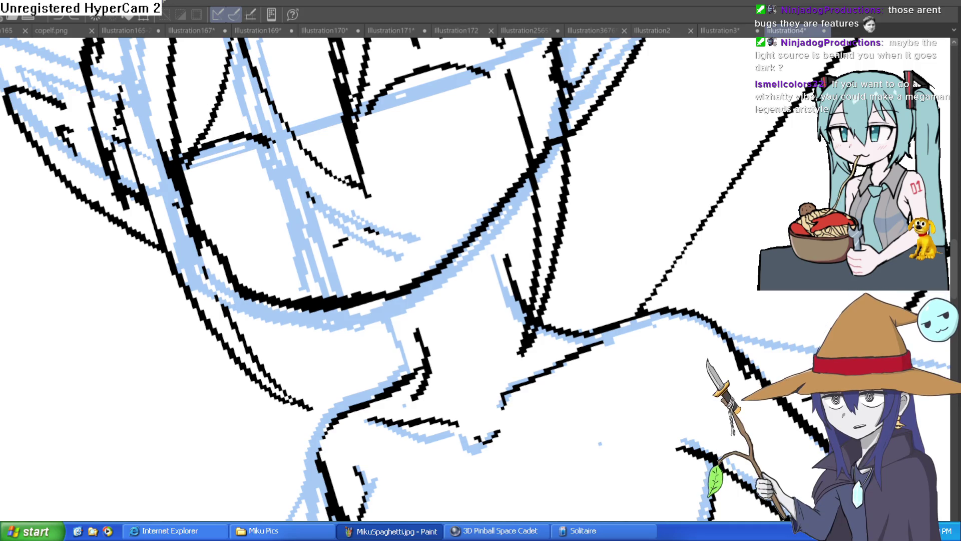
# - Rotate the canvas level, redraw both eye outlines, and thicken the right eye's upper lid
pyautogui.scroll(2, 257, 84)
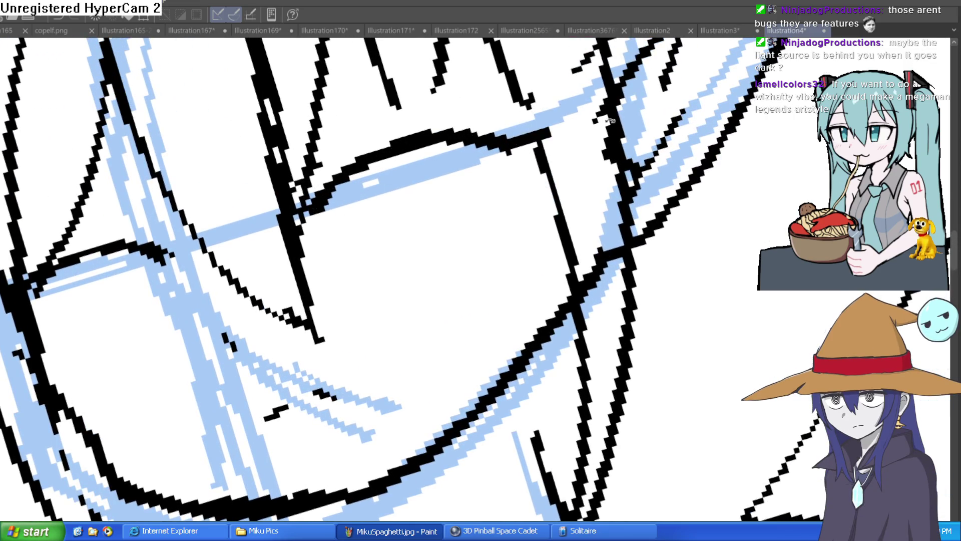
pyautogui.press('^')
pyautogui.moveTo(416, 148)
pyautogui.mouseDown()
pyautogui.moveTo(434, 214)
pyautogui.moveTo(472, 204)
pyautogui.moveTo(501, 149)
pyautogui.mouseUp()
pyautogui.moveTo(106, 182)
pyautogui.mouseDown()
pyautogui.moveTo(125, 246)
pyautogui.moveTo(170, 232)
pyautogui.moveTo(146, 215)
pyautogui.mouseUp()
pyautogui.moveTo(15, 210); pyautogui.dragTo(60, 203)
pyautogui.moveTo(50, 240); pyautogui.dragTo(71, 262)
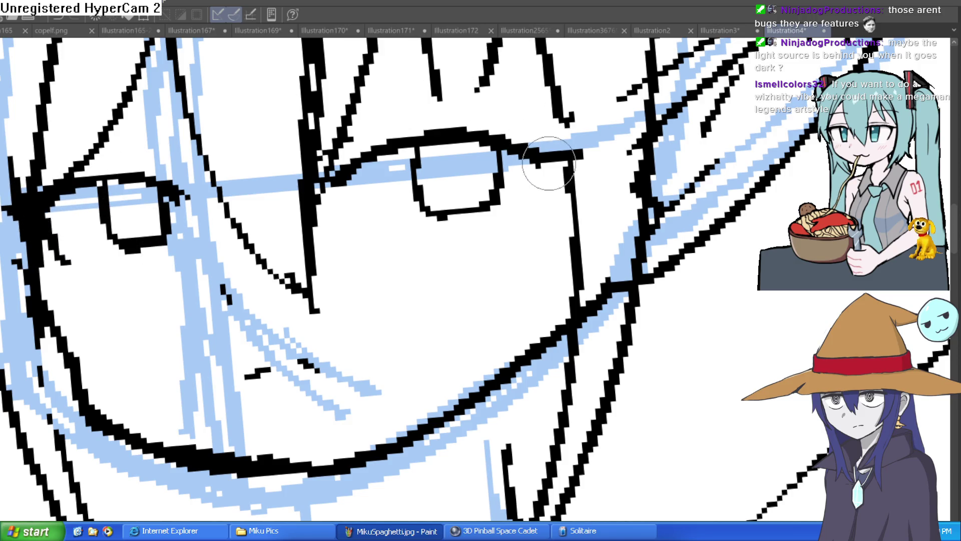
pyautogui.moveTo(546, 161); pyautogui.dragTo(535, 205)
pyautogui.moveTo(356, 164)
pyautogui.mouseDown()
pyautogui.moveTo(400, 141)
pyautogui.moveTo(495, 134)
pyautogui.moveTo(581, 150)
pyautogui.moveTo(552, 170)
pyautogui.mouseUp()
# - Add a black hair strand near the top of the head, then turn the canvas upright
pyautogui.scroll(-5, 551, 171)
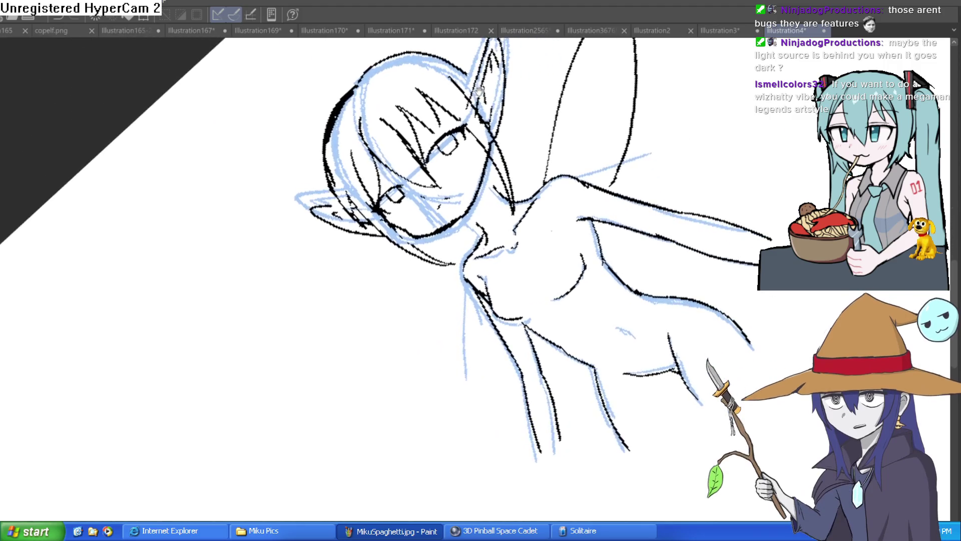
pyautogui.scroll(5, 314, 288)
pyautogui.moveTo(314, 288); pyautogui.dragTo(512, 236)
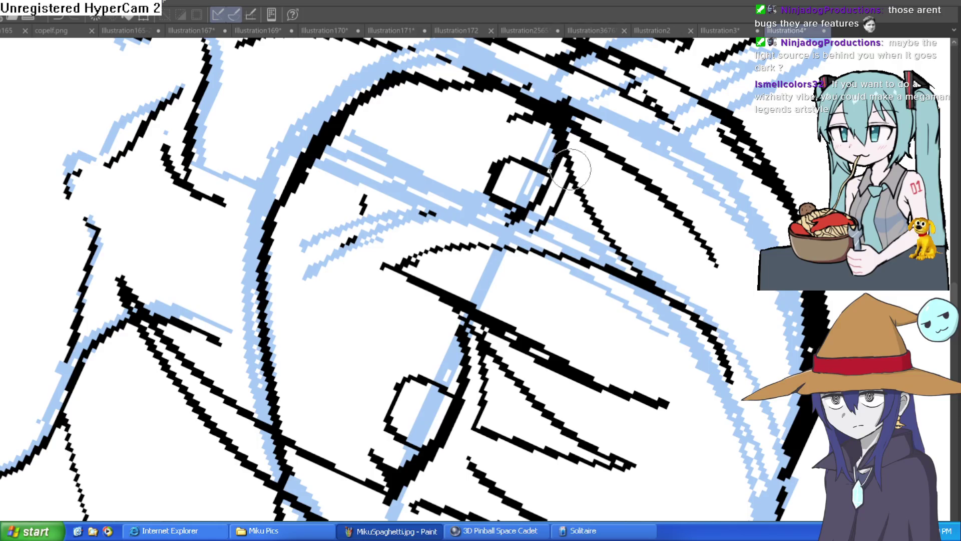
pyautogui.scroll(-10, 556, 195)
pyautogui.scroll(-2, 553, 111)
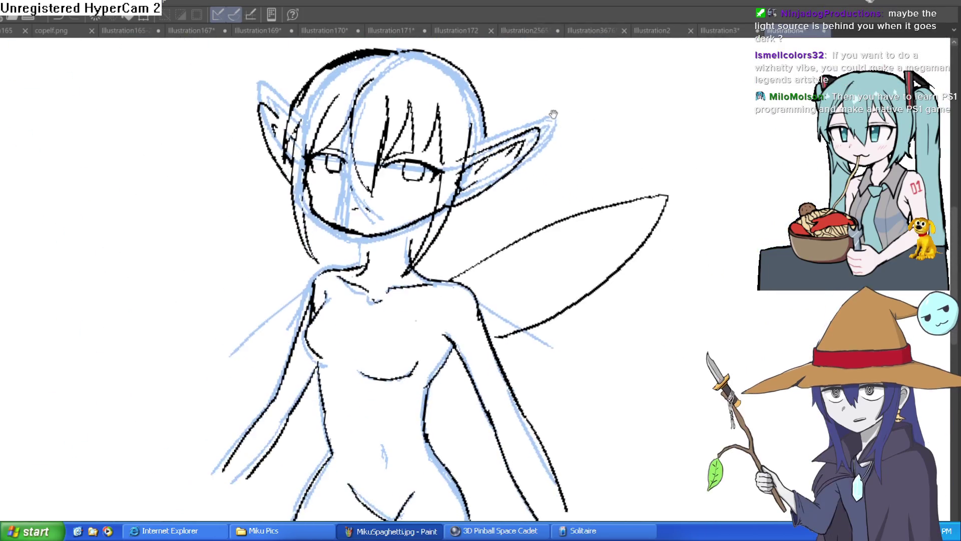
pyautogui.moveTo(554, 112); pyautogui.dragTo(560, 82)
pyautogui.scroll(2, 579, 112)
pyautogui.scroll(-5, 578, 112)
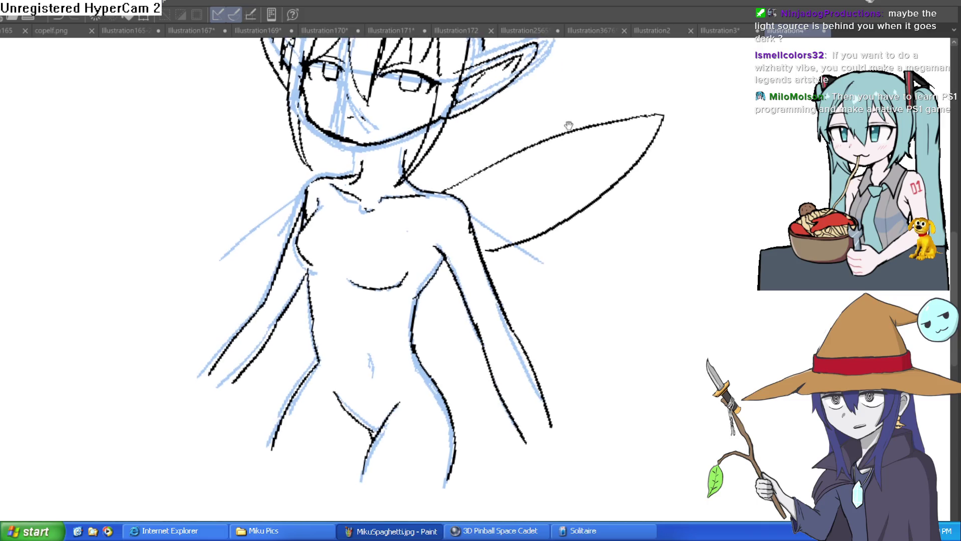
pyautogui.scroll(-3, 497, 163)
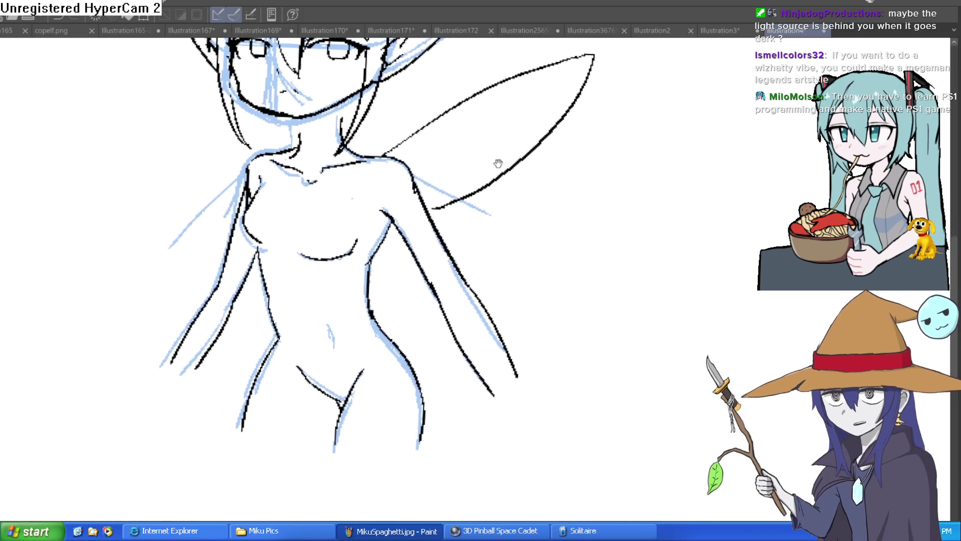
pyautogui.scroll(3, 348, 142)
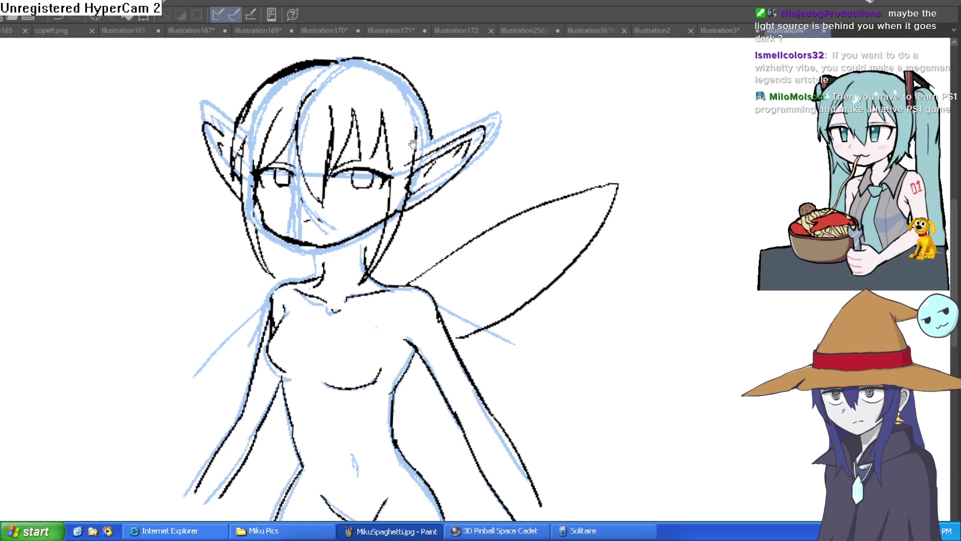
pyautogui.scroll(2, 414, 162)
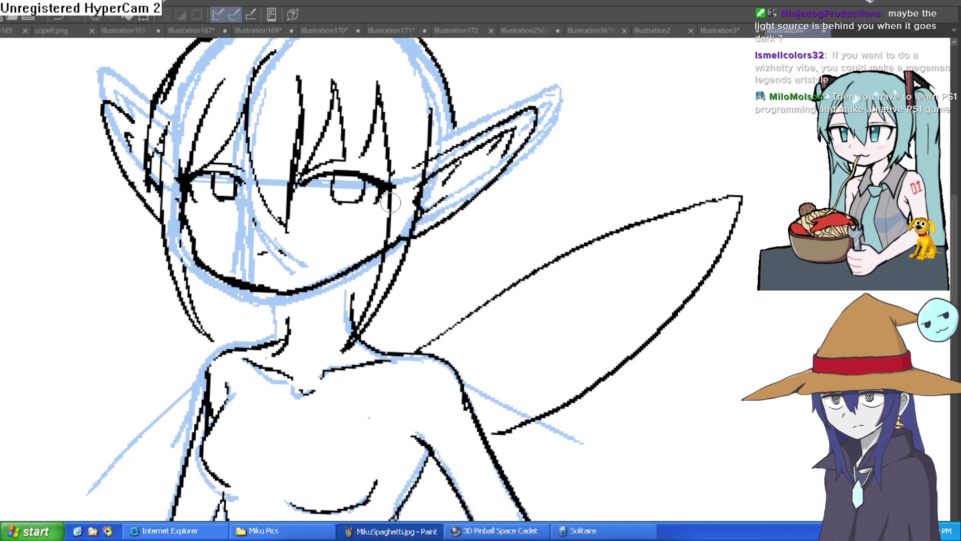
pyautogui.moveTo(478, 210)
pyautogui.mouseDown()
pyautogui.moveTo(476, 187)
pyautogui.moveTo(474, 197)
pyautogui.mouseUp()
pyautogui.moveTo(290, 159)
pyautogui.mouseDown()
pyautogui.moveTo(382, 87)
pyautogui.moveTo(413, 211)
pyautogui.mouseUp()
pyautogui.moveTo(455, 110)
pyautogui.mouseDown()
pyautogui.moveTo(450, 198)
pyautogui.moveTo(459, 169)
pyautogui.mouseUp()
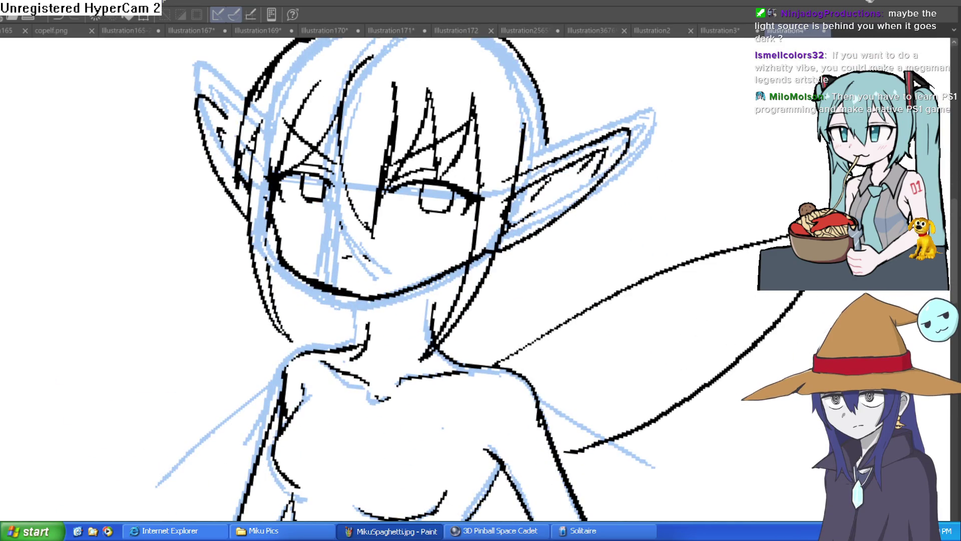
pyautogui.scroll(-3, 696, 260)
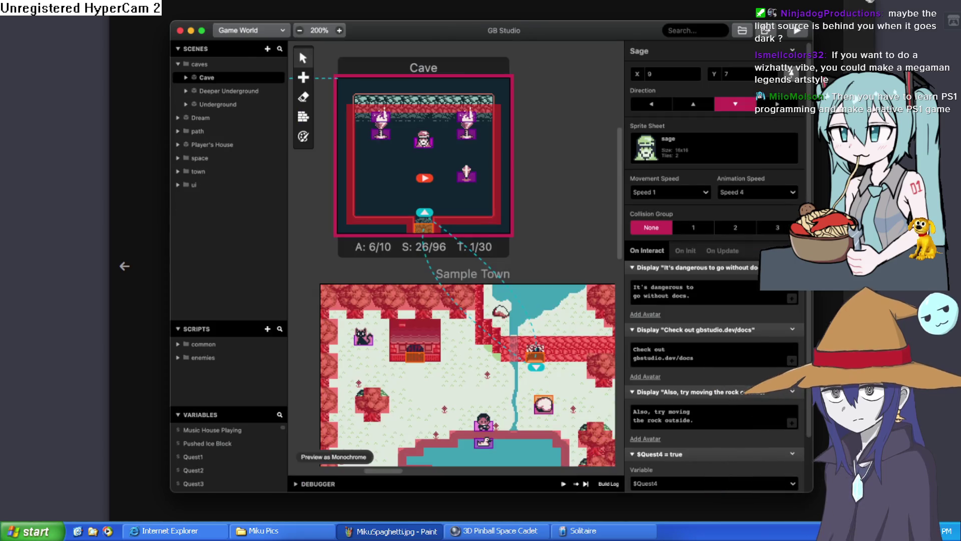
# - Close the enlarged screenshot slideshow and scroll back up the GB Studio page
pyautogui.click(299, 48)
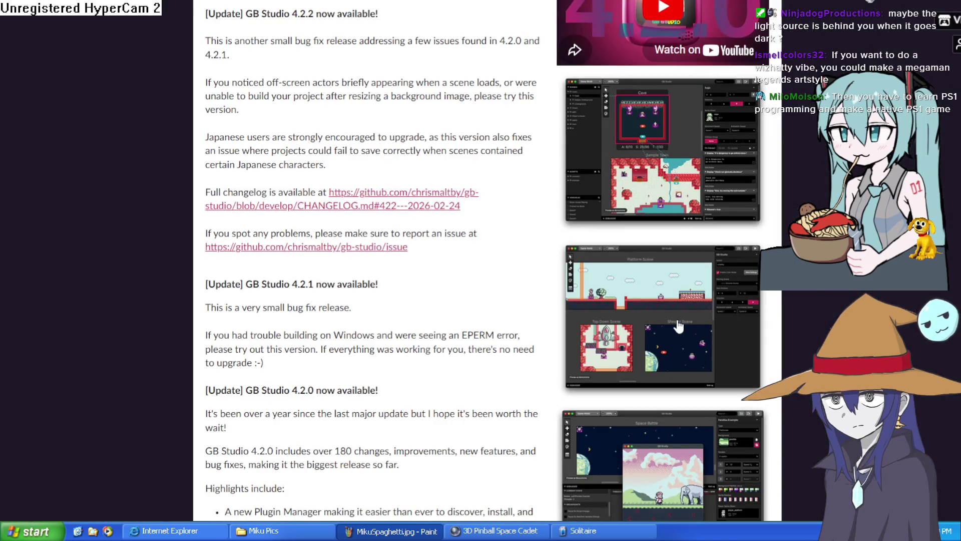
pyautogui.scroll(-10, 679, 320)
pyautogui.scroll(5, 678, 305)
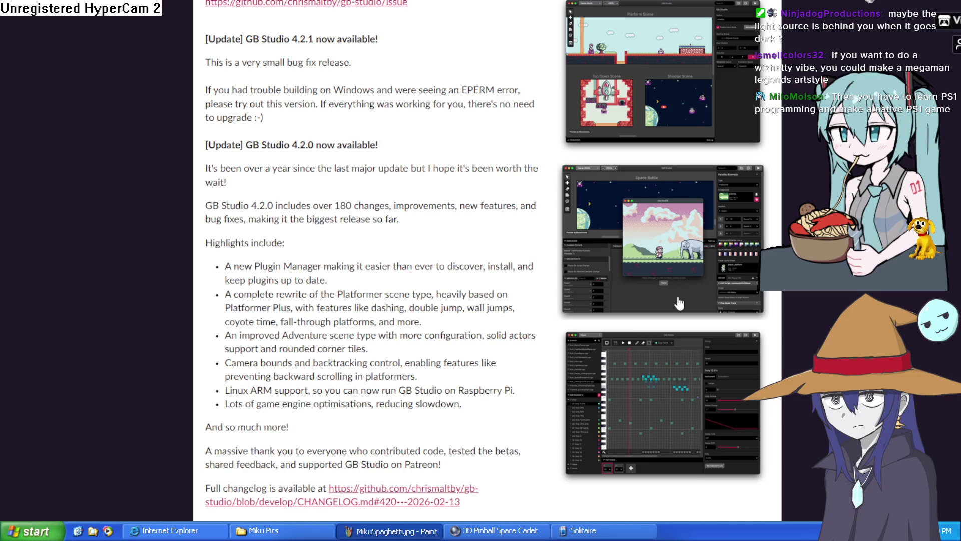
pyautogui.scroll(3, 679, 303)
pyautogui.scroll(5, 682, 299)
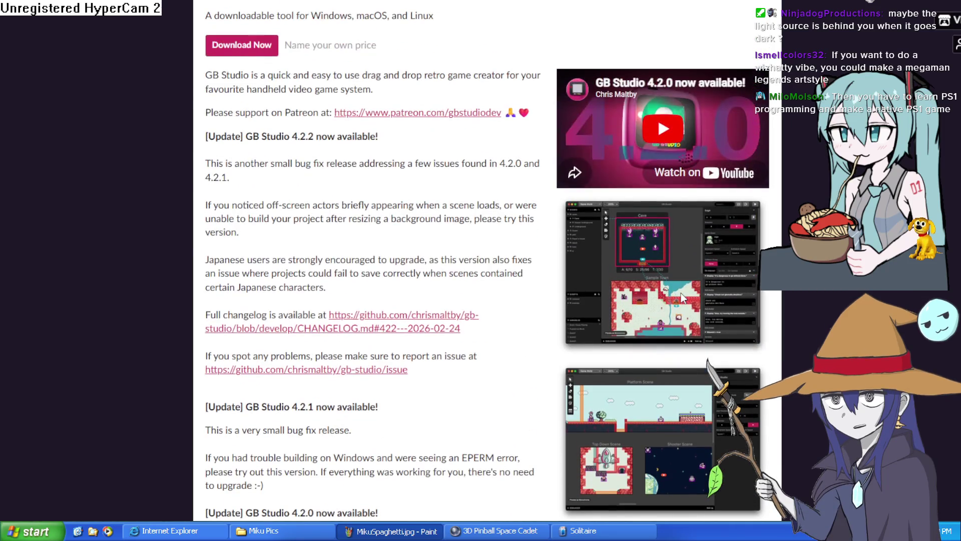
# - Enlarge a GB Studio screenshot, step back to the music editor shot, then close it
pyautogui.click(683, 299)
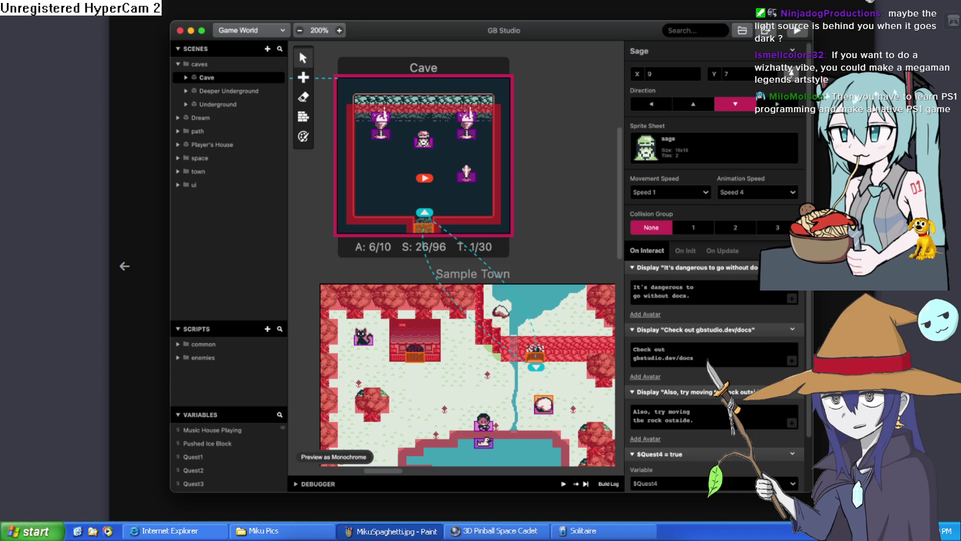
pyautogui.click(124, 266)
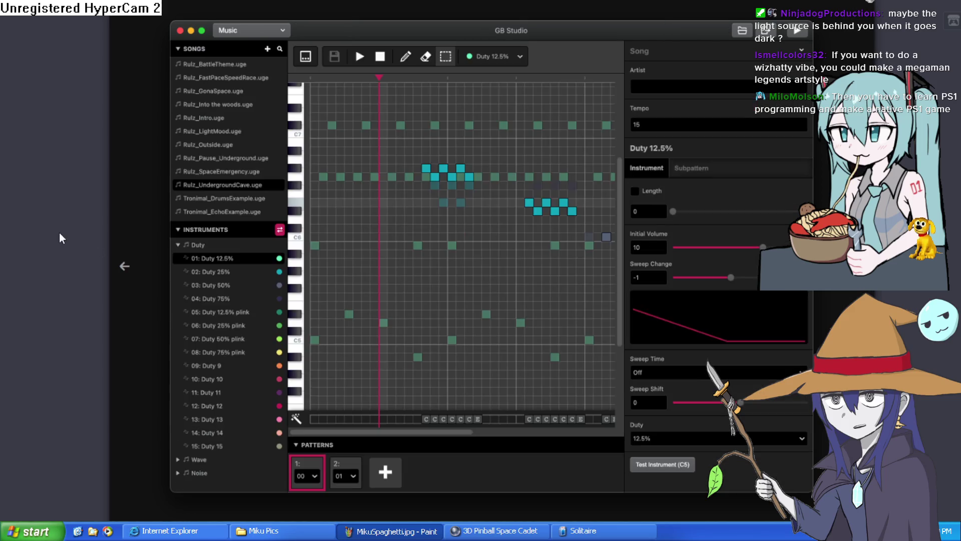
pyautogui.click(50, 228)
pyautogui.scroll(5, 461, 47)
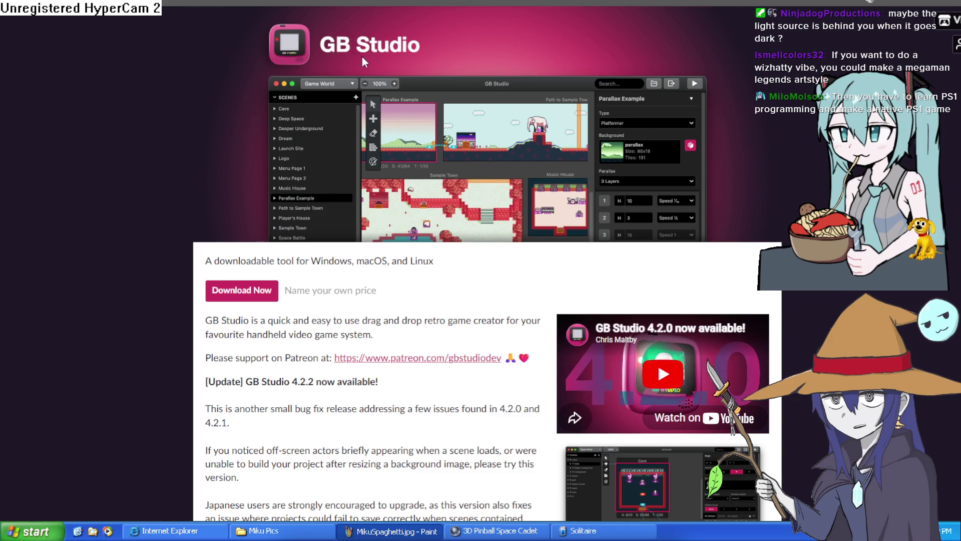
# - View the Platform Scene screenshot at full size, then close the lightbox
pyautogui.moveTo(386, 67)
pyautogui.mouseDown()
pyautogui.moveTo(430, 133)
pyautogui.moveTo(482, 177)
pyautogui.moveTo(487, 152)
pyautogui.moveTo(567, 133)
pyautogui.moveTo(615, 163)
pyautogui.moveTo(614, 196)
pyautogui.mouseUp()
pyautogui.scroll(-7, 537, 186)
pyautogui.click(677, 173)
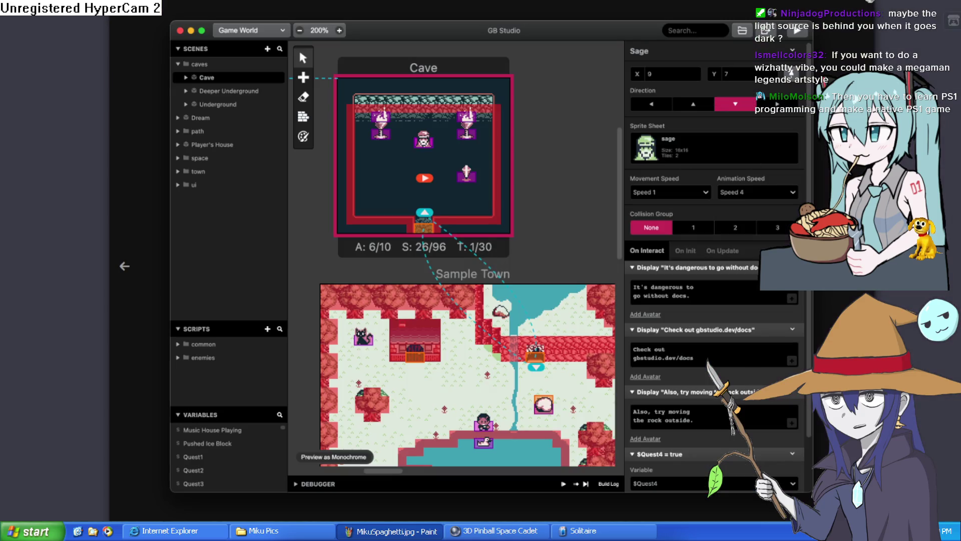
pyautogui.press('Right')
pyautogui.press('Escape')
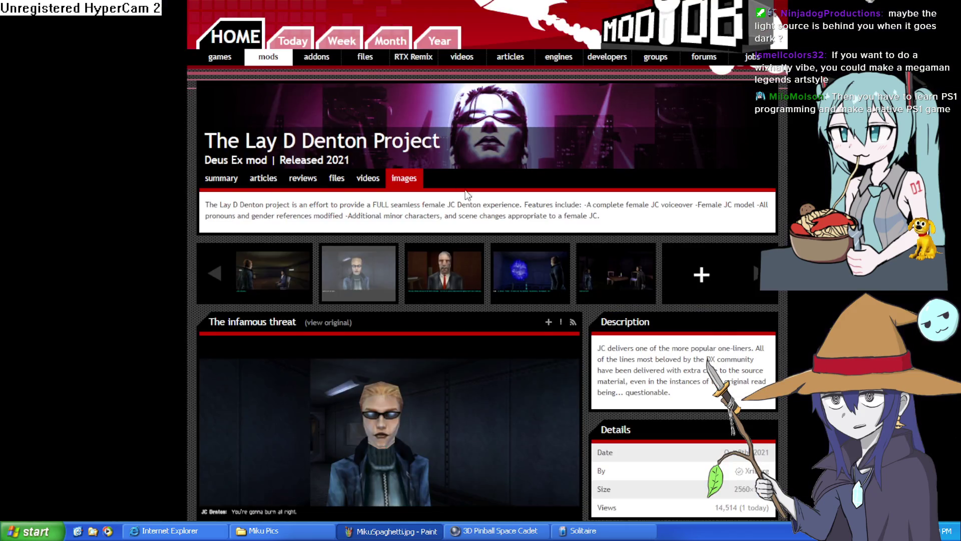
# - Scroll down and back up The Lay D Denton Project's 'The infamous threat' image page on ModDB
pyautogui.scroll(-2, 463, 244)
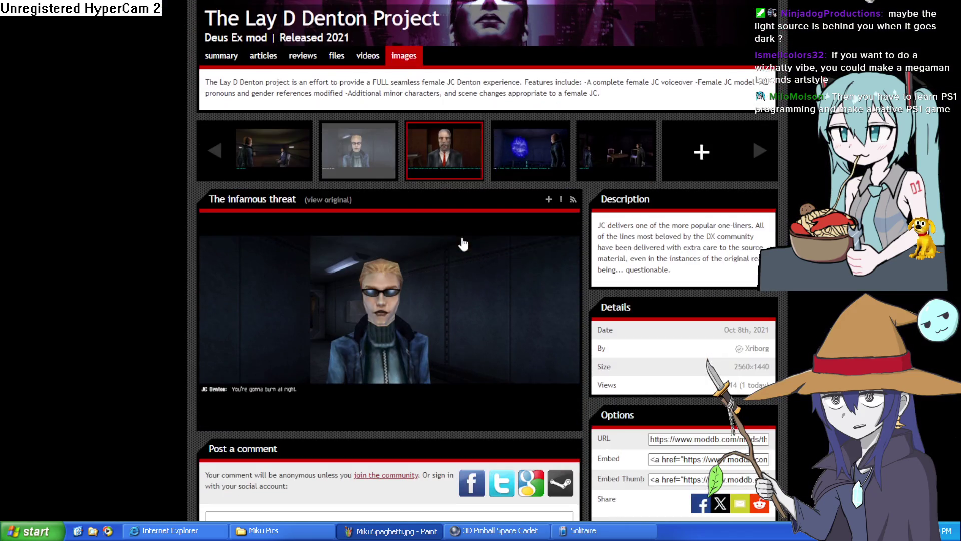
pyautogui.moveTo(377, 337)
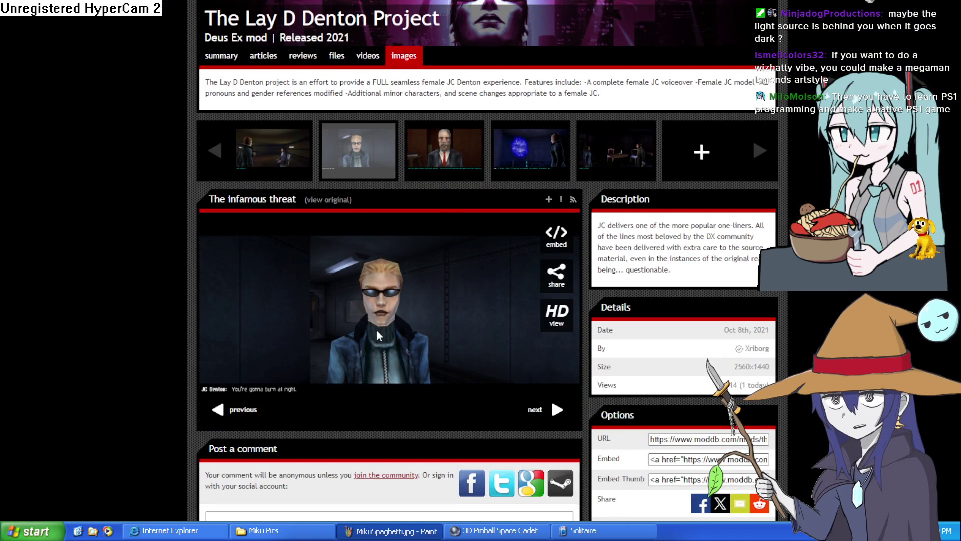
pyautogui.scroll(-3, 287, 293)
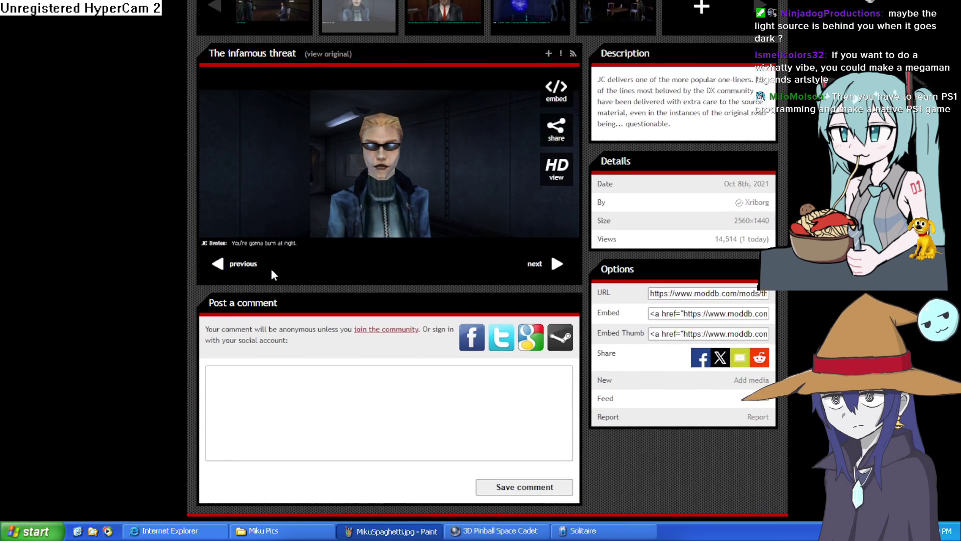
pyautogui.scroll(2, 285, 236)
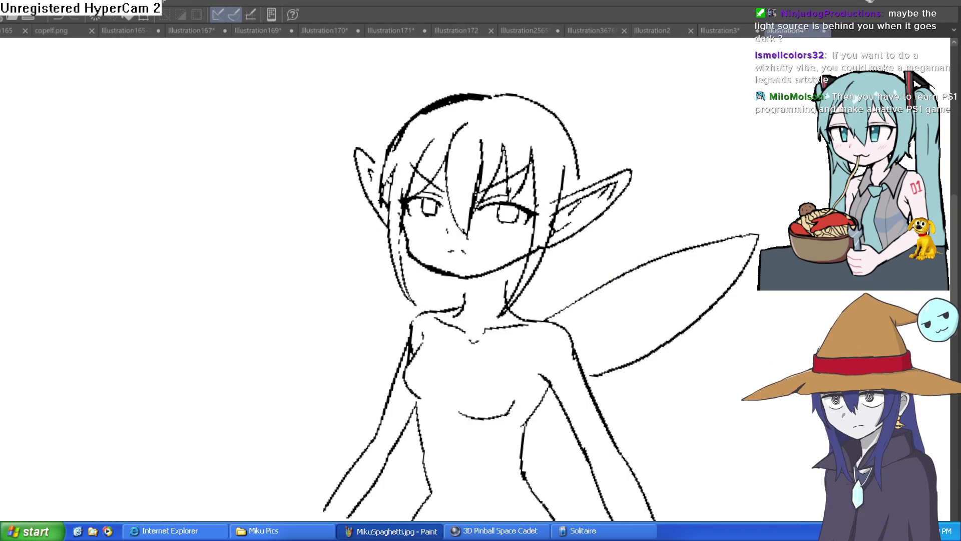
# - Undo the stray stroke beside the right ear and erase the heavy arc atop the head
pyautogui.moveTo(640, 206); pyautogui.dragTo(694, 188)
pyautogui.hotkey('ctrl', 'z')
pyautogui.scroll(1, 478, 115)
pyautogui.scroll(2, 468, 103)
pyautogui.moveTo(469, 102)
pyautogui.mouseDown()
pyautogui.moveTo(317, 154)
pyautogui.moveTo(268, 208)
pyautogui.moveTo(313, 160)
pyautogui.mouseUp()
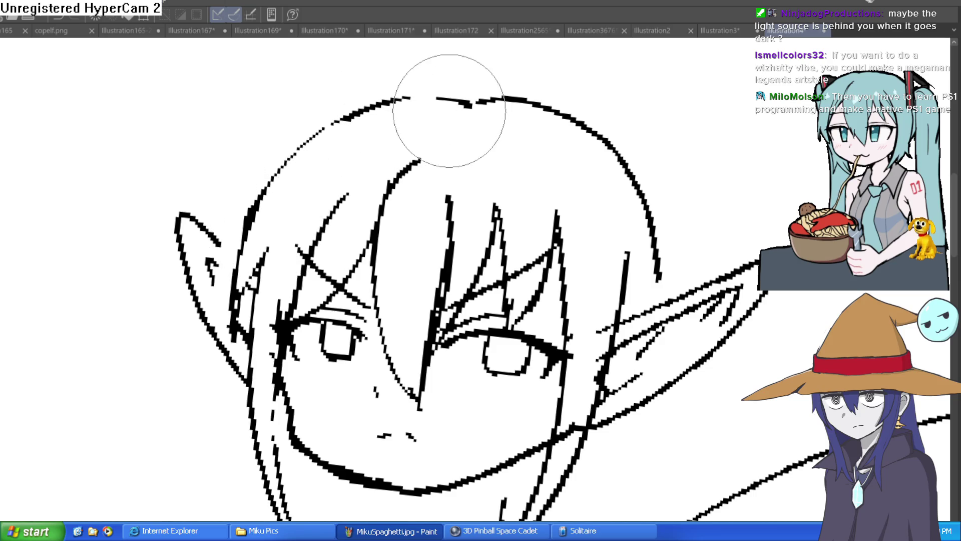
pyautogui.scroll(-3, 461, 132)
pyautogui.moveTo(390, 151); pyautogui.dragTo(334, 123)
# - Undo the neck-to-chest line and draw a small navel line on the belly
pyautogui.moveTo(412, 160)
pyautogui.mouseDown()
pyautogui.moveTo(388, 135)
pyautogui.moveTo(330, 225)
pyautogui.moveTo(319, 348)
pyautogui.mouseUp()
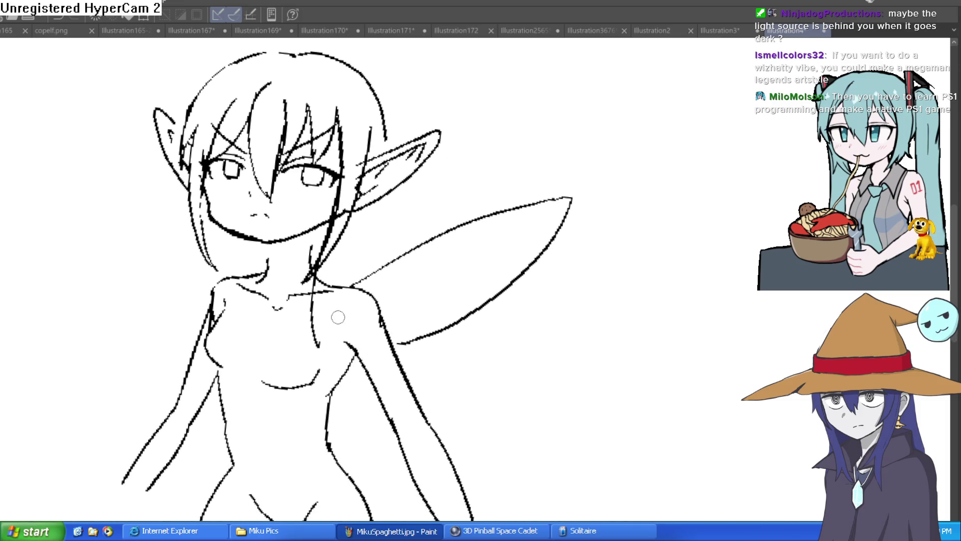
pyautogui.hotkey('ctrl', 'z')
pyautogui.moveTo(411, 297); pyautogui.dragTo(410, 124)
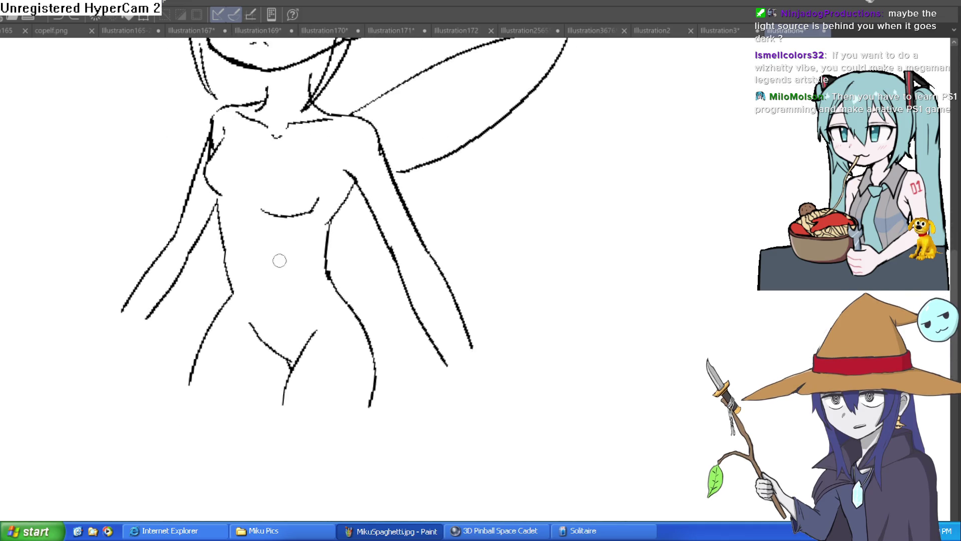
pyautogui.moveTo(274, 263); pyautogui.dragTo(276, 285)
pyautogui.scroll(-2, 339, 260)
pyautogui.scroll(-1, 339, 260)
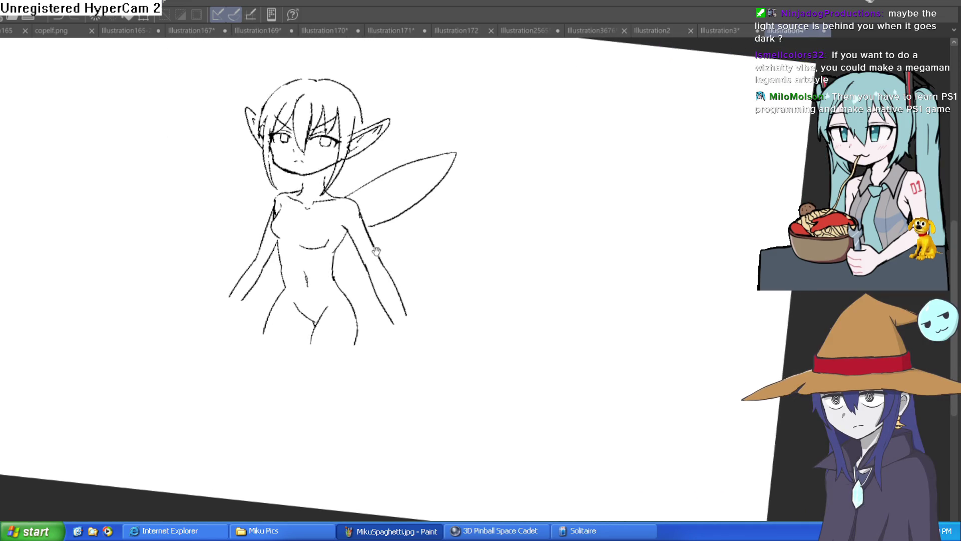
pyautogui.scroll(-1, 321, 194)
pyautogui.scroll(2, 321, 194)
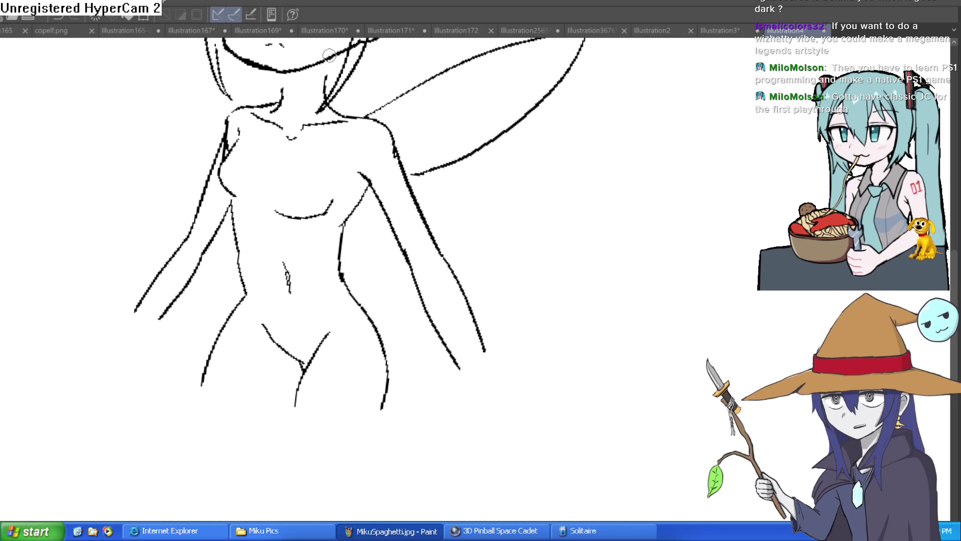
# - Undo the zigzag stroke and draw new rounded outer outlines for both arms
pyautogui.moveTo(554, 213); pyautogui.dragTo(644, 208)
pyautogui.hotkey('ctrl', 'z')
pyautogui.scroll(-2, 569, 300)
pyautogui.scroll(2, 354, 204)
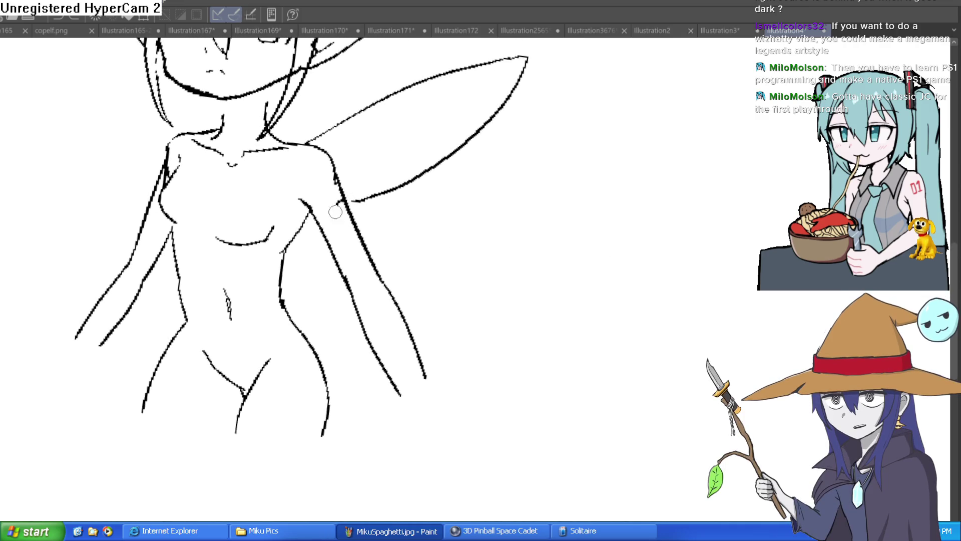
pyautogui.moveTo(317, 229)
pyautogui.mouseDown()
pyautogui.moveTo(320, 279)
pyautogui.moveTo(363, 386)
pyautogui.moveTo(393, 447)
pyautogui.moveTo(411, 449)
pyautogui.moveTo(459, 380)
pyautogui.moveTo(398, 253)
pyautogui.moveTo(346, 184)
pyautogui.mouseUp()
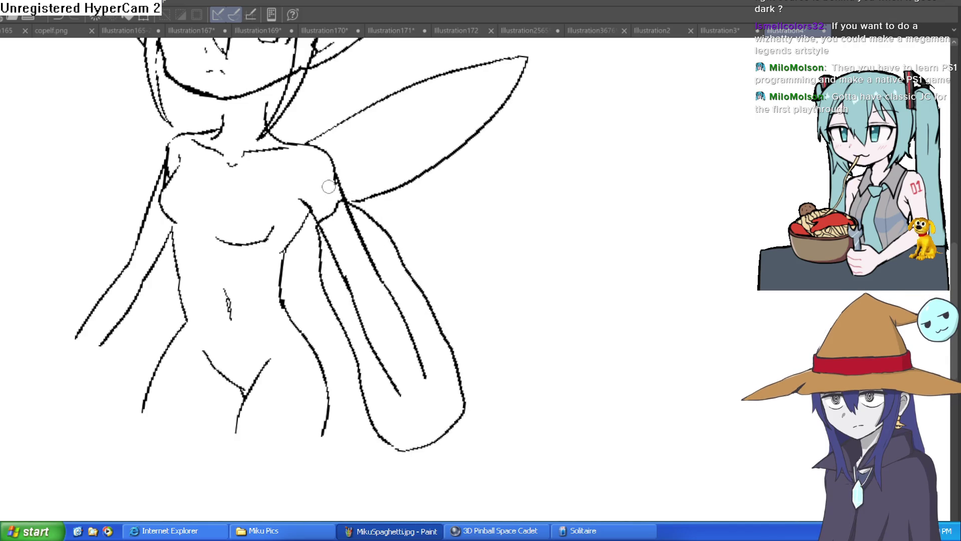
pyautogui.moveTo(169, 230)
pyautogui.mouseDown()
pyautogui.moveTo(161, 273)
pyautogui.moveTo(97, 401)
pyautogui.moveTo(40, 348)
pyautogui.moveTo(165, 200)
pyautogui.moveTo(118, 253)
pyautogui.moveTo(97, 304)
pyautogui.moveTo(129, 318)
pyautogui.mouseUp()
# - Erase the old inner line of the right arm and draw a neckline across the chest
pyautogui.press('e')
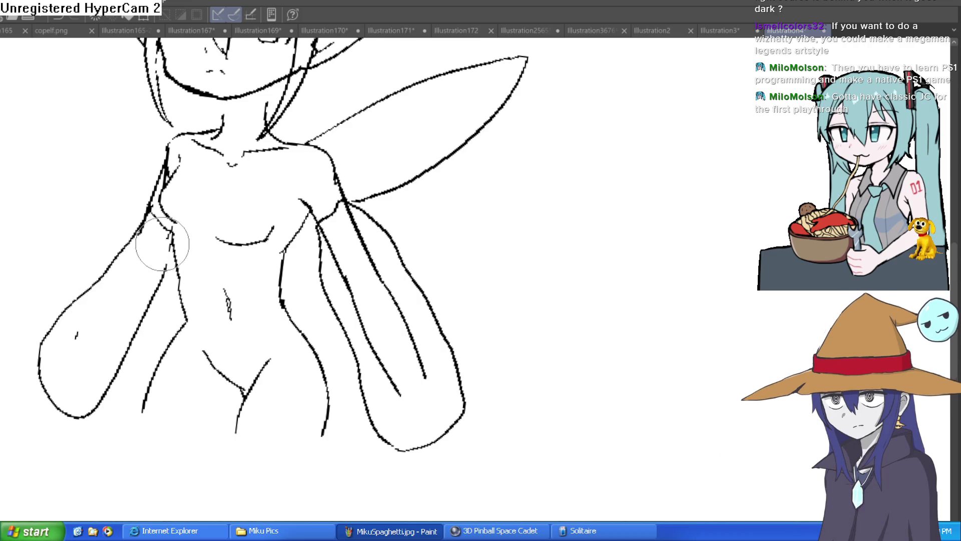
pyautogui.moveTo(356, 270)
pyautogui.mouseDown()
pyautogui.moveTo(326, 240)
pyautogui.moveTo(356, 262)
pyautogui.moveTo(356, 240)
pyautogui.moveTo(414, 392)
pyautogui.moveTo(425, 382)
pyautogui.moveTo(402, 398)
pyautogui.moveTo(407, 280)
pyautogui.mouseUp()
pyautogui.scroll(-3, 431, 265)
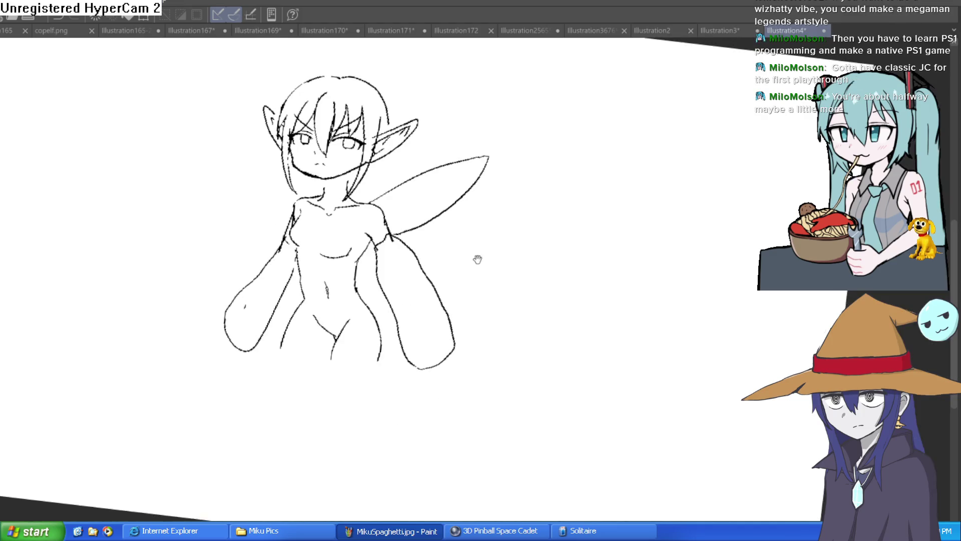
pyautogui.scroll(3, 374, 208)
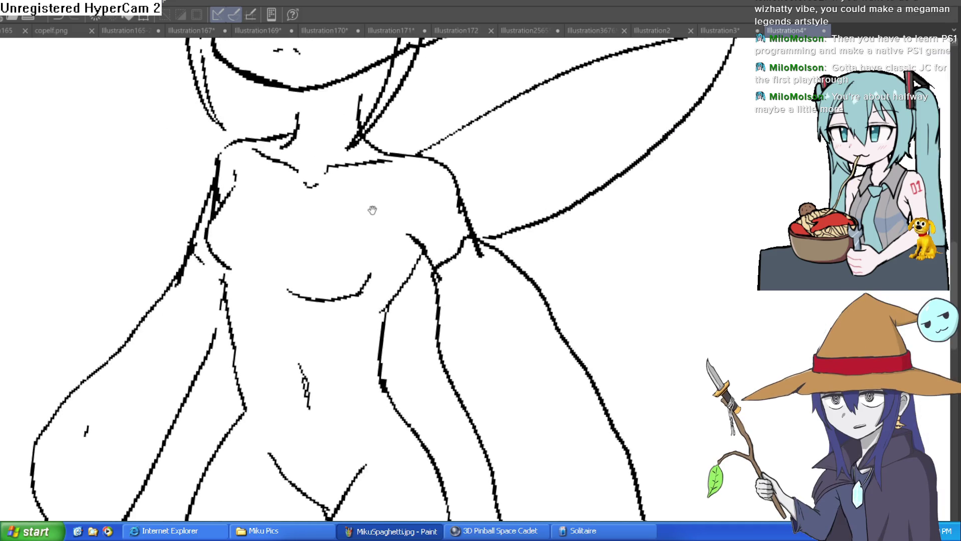
pyautogui.moveTo(217, 219)
pyautogui.mouseDown()
pyautogui.moveTo(423, 236)
pyautogui.moveTo(405, 168)
pyautogui.mouseUp()
pyautogui.scroll(-5, 406, 166)
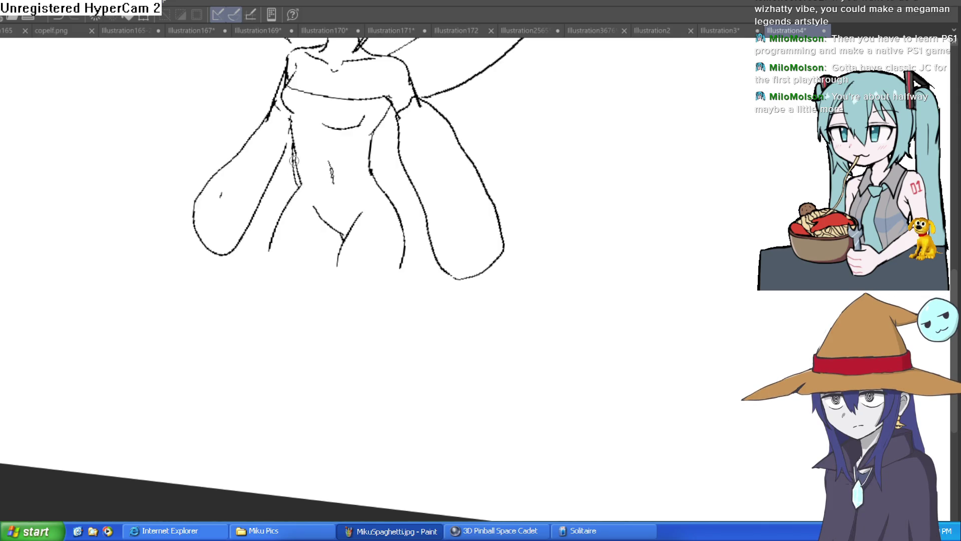
# - Draw the skirt's left and right edges, a pleat panel and vertical fold lines
pyautogui.moveTo(294, 188); pyautogui.dragTo(249, 303)
pyautogui.moveTo(305, 198); pyautogui.dragTo(296, 321)
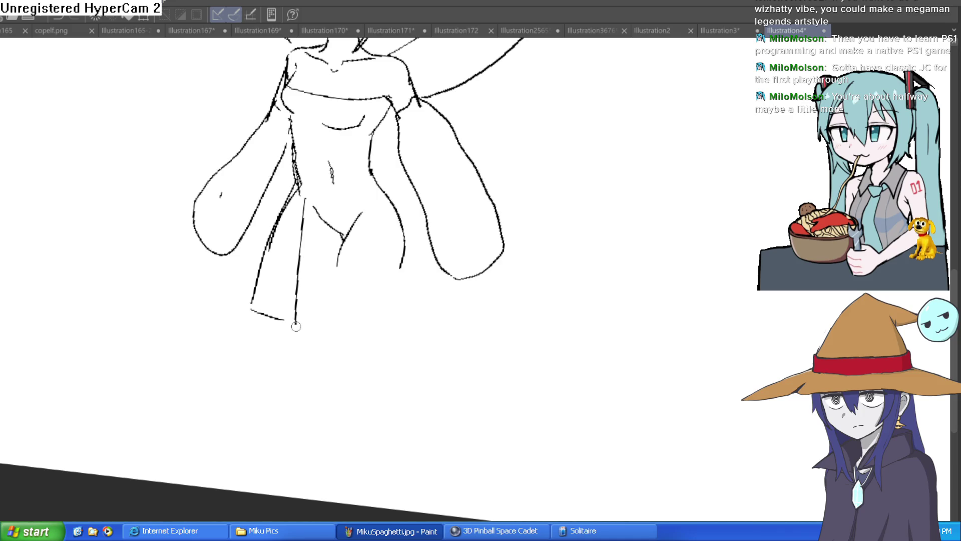
pyautogui.hotkey('ctrl', 'z')
pyautogui.moveTo(317, 209); pyautogui.dragTo(286, 326)
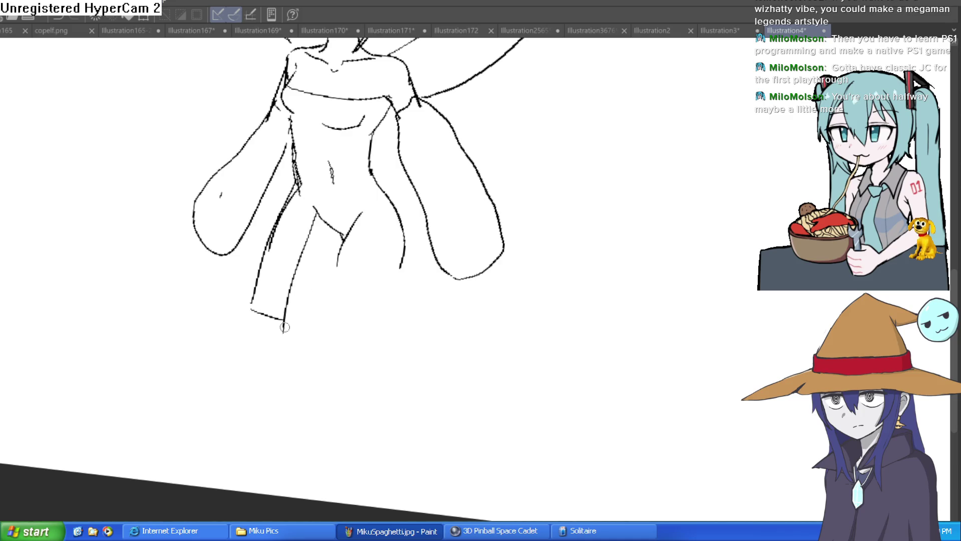
pyautogui.moveTo(338, 214)
pyautogui.mouseDown()
pyautogui.moveTo(329, 329)
pyautogui.moveTo(360, 278)
pyautogui.mouseUp()
pyautogui.moveTo(378, 179); pyautogui.dragTo(404, 309)
pyautogui.hotkey('ctrl', 'z')
pyautogui.moveTo(393, 200); pyautogui.dragTo(426, 315)
pyautogui.moveTo(370, 331); pyautogui.dragTo(368, 229)
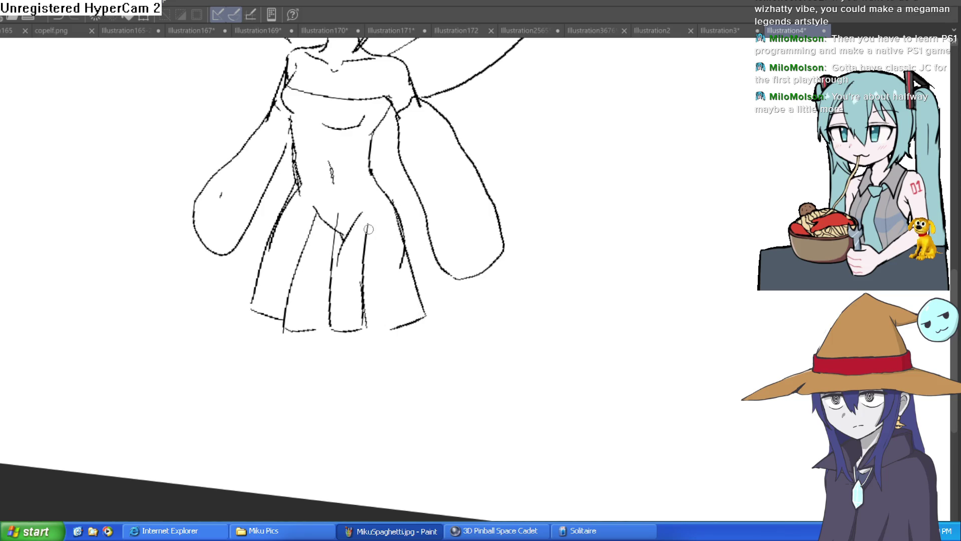
# - Sketch the legs below the skirt and widen its left edge
pyautogui.moveTo(339, 257); pyautogui.dragTo(330, 426)
pyautogui.moveTo(397, 279); pyautogui.dragTo(380, 391)
pyautogui.hotkey('ctrl', 'z')
pyautogui.hotkey('ctrl', 'z')
pyautogui.click(331, 279)
pyautogui.moveTo(350, 233); pyautogui.dragTo(284, 430)
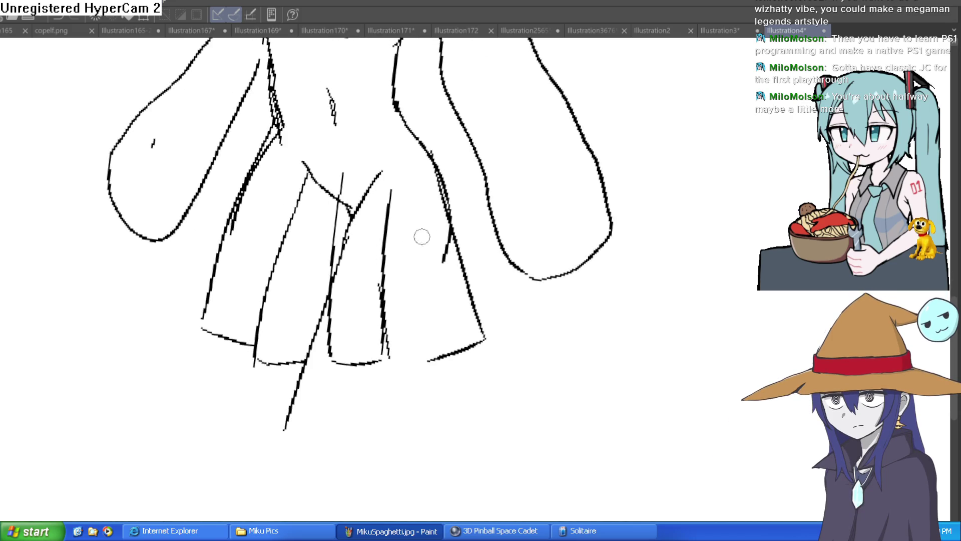
pyautogui.moveTo(447, 244); pyautogui.dragTo(354, 412)
pyautogui.scroll(-3, 358, 350)
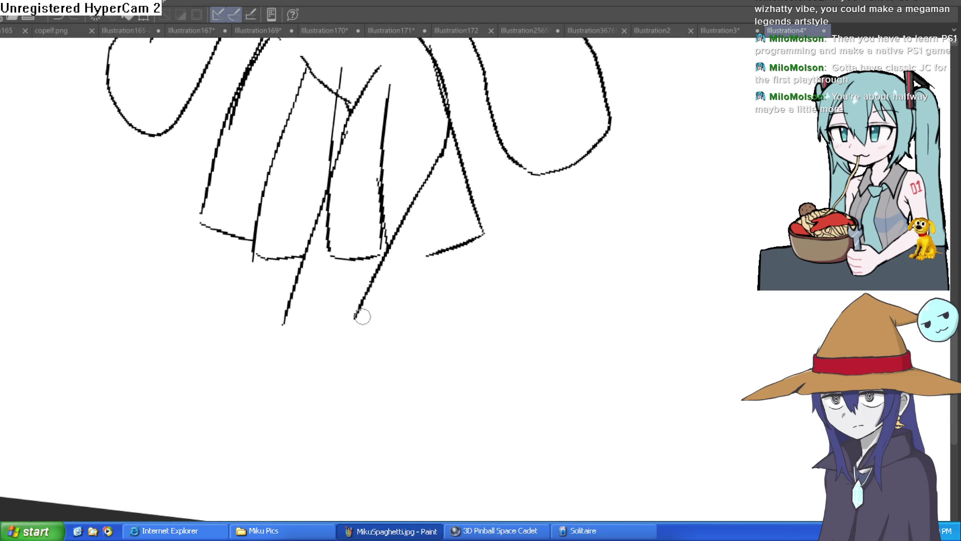
pyautogui.moveTo(361, 316); pyautogui.dragTo(372, 468)
pyautogui.moveTo(284, 323); pyautogui.dragTo(357, 486)
pyautogui.moveTo(334, 151); pyautogui.dragTo(364, 229)
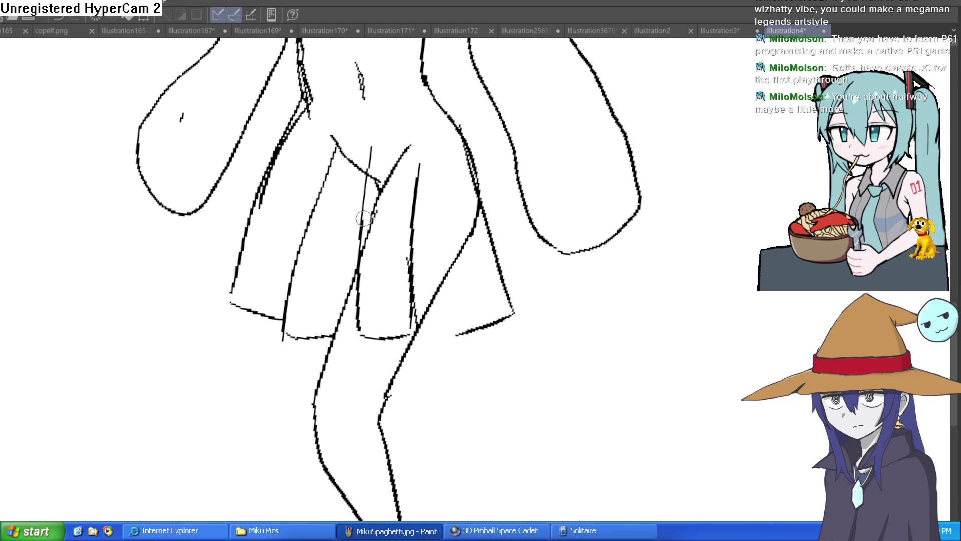
pyautogui.moveTo(308, 119); pyautogui.dragTo(216, 329)
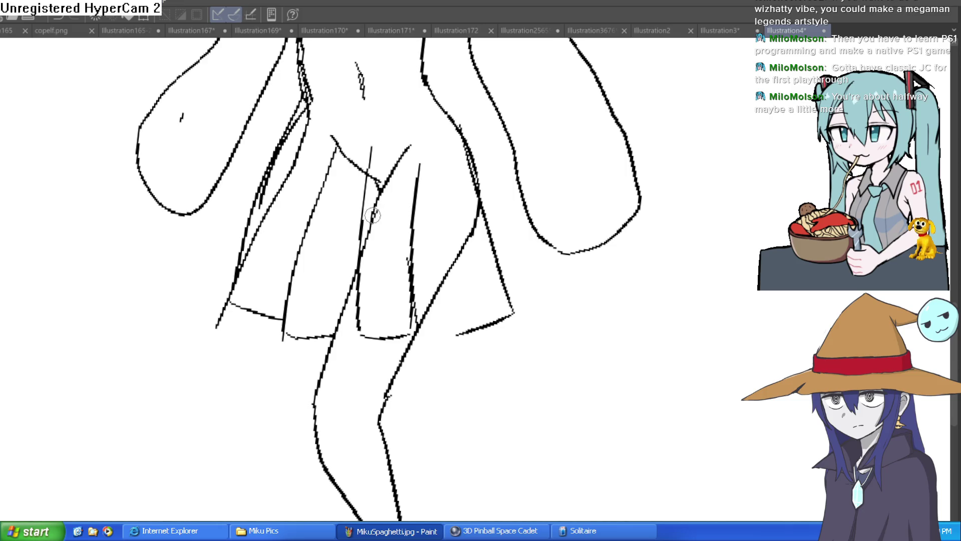
pyautogui.moveTo(376, 204)
pyautogui.mouseDown()
pyautogui.moveTo(268, 373)
pyautogui.moveTo(150, 482)
pyautogui.mouseUp()
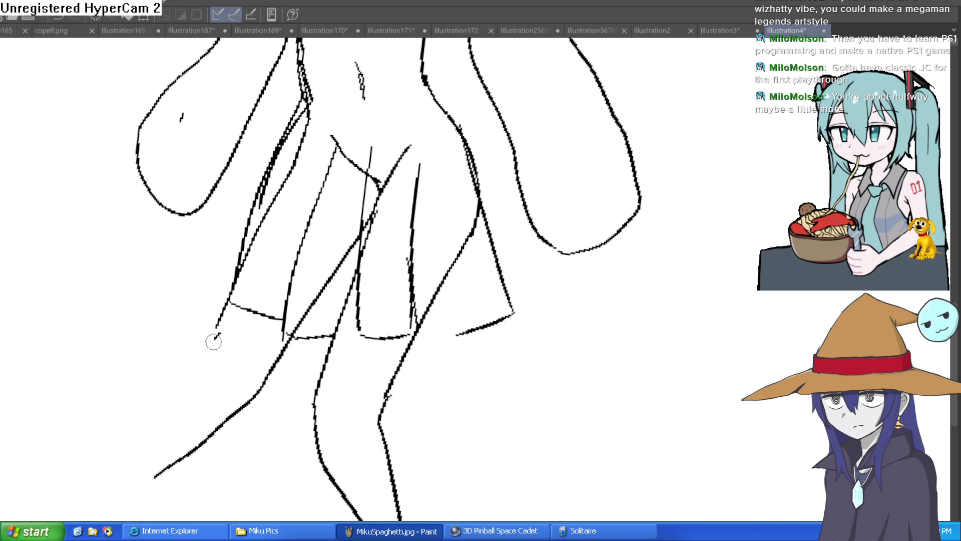
# - Straighten the canvas view and erase the old crotch lines under the skirt
pyautogui.hotkey('ctrl', '0')
pyautogui.moveTo(454, 230)
pyautogui.mouseDown()
pyautogui.moveTo(440, 201)
pyautogui.moveTo(423, 193)
pyautogui.moveTo(414, 220)
pyautogui.moveTo(407, 204)
pyautogui.mouseUp()
pyautogui.hotkey('ctrl', 'alt', '0')
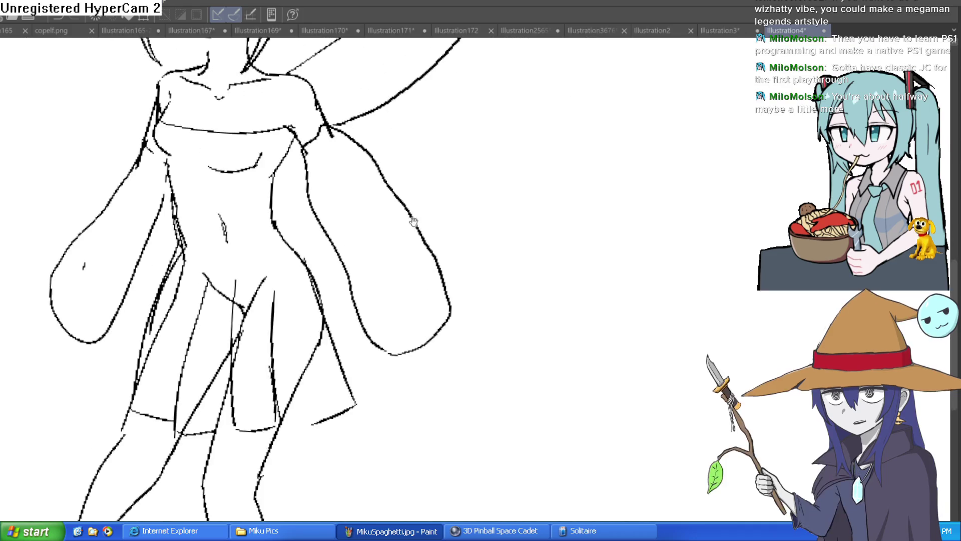
pyautogui.moveTo(253, 403)
pyautogui.mouseDown()
pyautogui.moveTo(253, 275)
pyautogui.moveTo(223, 283)
pyautogui.moveTo(225, 350)
pyautogui.moveTo(213, 396)
pyautogui.moveTo(186, 427)
pyautogui.moveTo(223, 322)
pyautogui.moveTo(242, 386)
pyautogui.moveTo(204, 268)
pyautogui.moveTo(186, 273)
pyautogui.moveTo(183, 203)
pyautogui.moveTo(170, 311)
pyautogui.moveTo(176, 270)
pyautogui.moveTo(145, 343)
pyautogui.moveTo(154, 348)
pyautogui.moveTo(125, 255)
pyautogui.mouseUp()
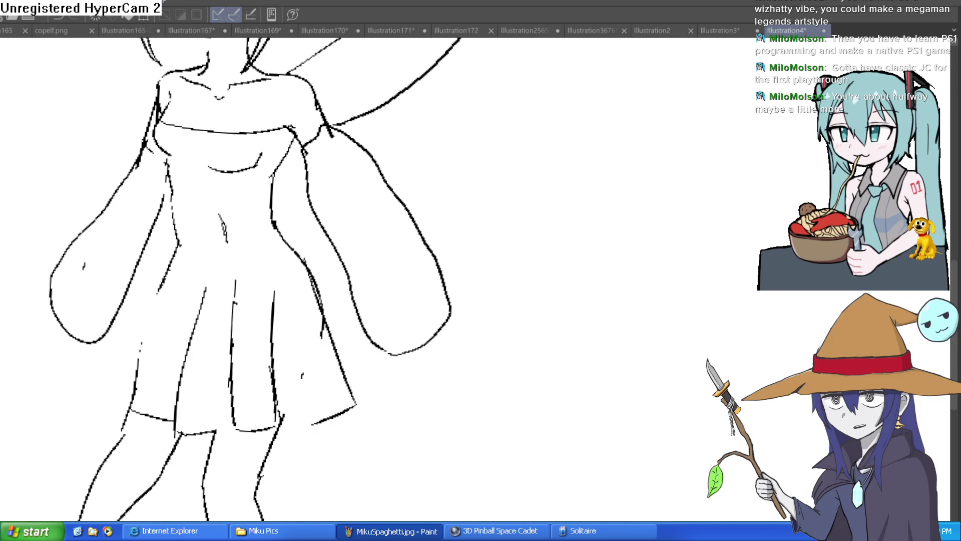
# - Redraw the fairy's left waist line darker
pyautogui.scroll(2, 343, 200)
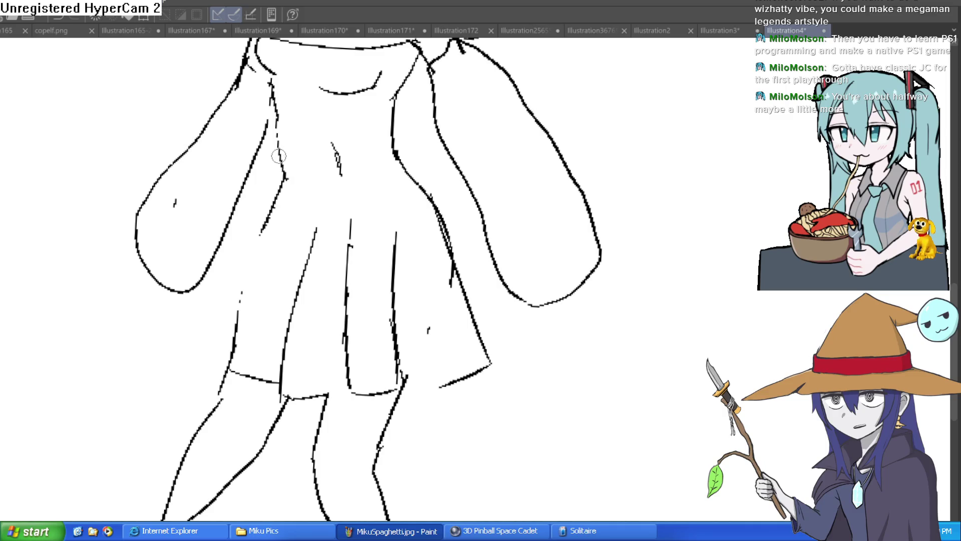
pyautogui.moveTo(280, 145); pyautogui.dragTo(271, 73)
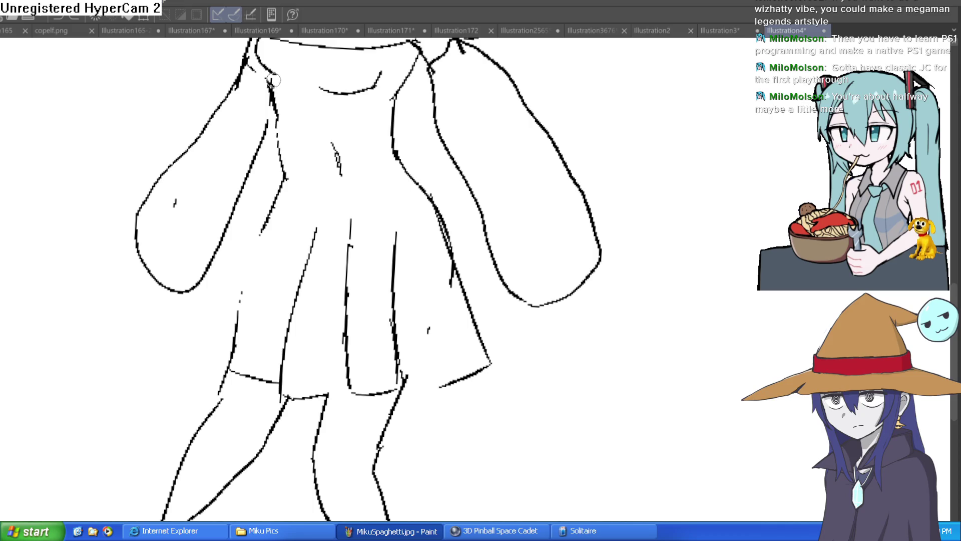
pyautogui.moveTo(275, 122)
pyautogui.mouseDown()
pyautogui.moveTo(282, 174)
pyautogui.moveTo(224, 371)
pyautogui.mouseUp()
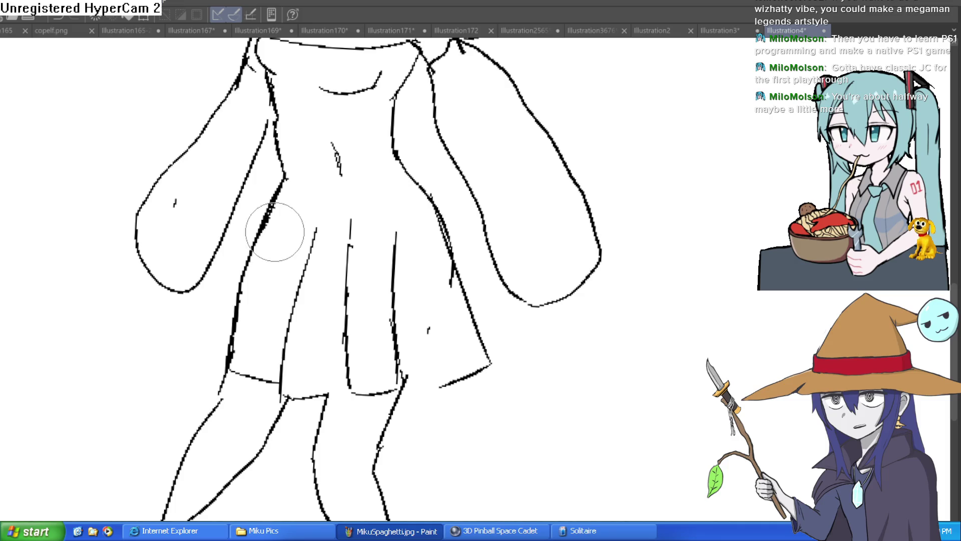
pyautogui.scroll(-2, 436, 179)
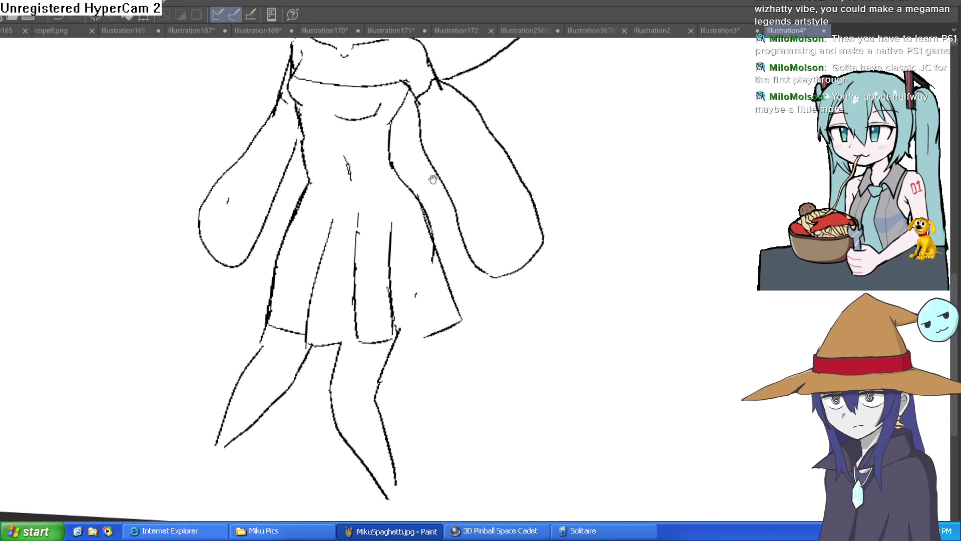
pyautogui.moveTo(441, 176); pyautogui.dragTo(397, 197)
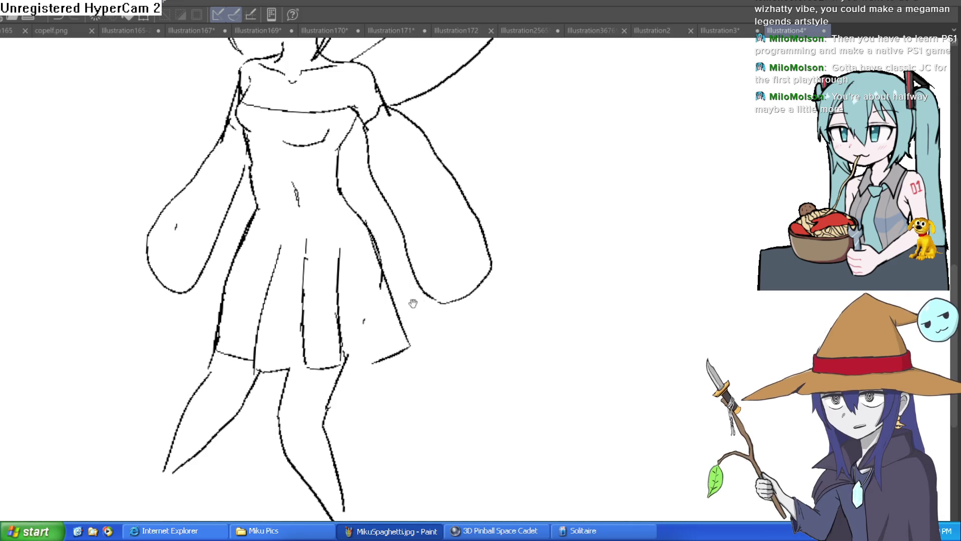
# - Double the left outer leg line and trace the inner diagonal leg line
pyautogui.scroll(-5, 251, 213)
pyautogui.click(186, 320)
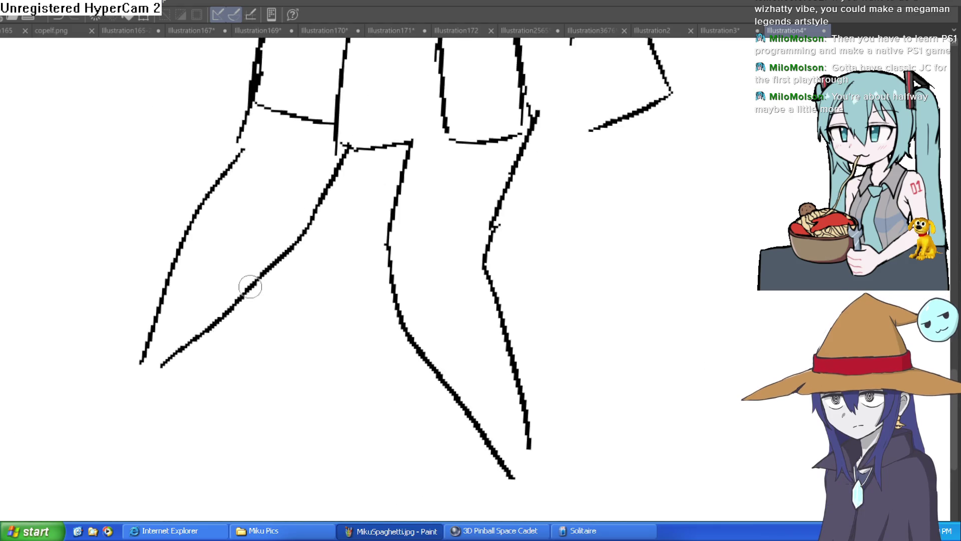
pyautogui.moveTo(235, 166); pyautogui.dragTo(133, 345)
pyautogui.moveTo(350, 149)
pyautogui.mouseDown()
pyautogui.moveTo(279, 272)
pyautogui.moveTo(141, 399)
pyautogui.mouseUp()
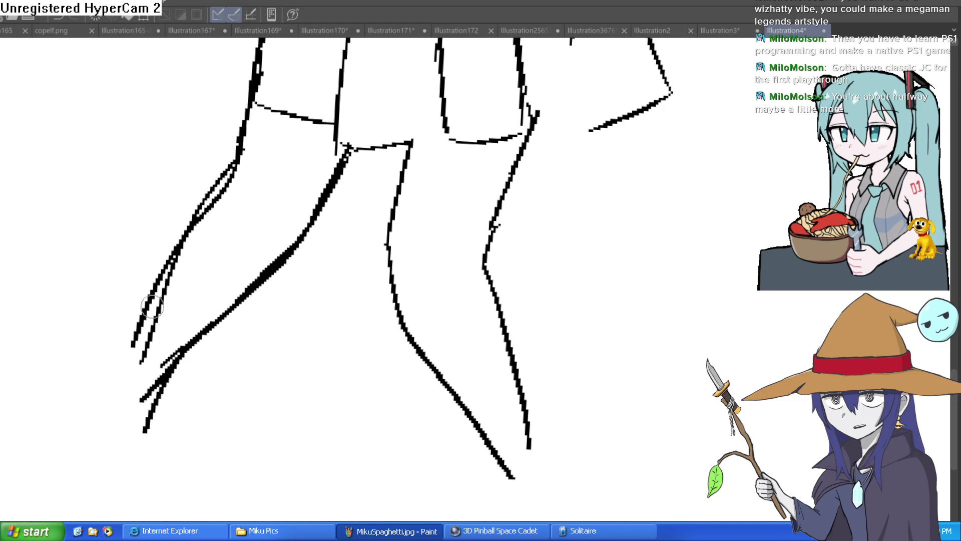
pyautogui.scroll(-5, 520, 230)
pyautogui.moveTo(521, 230)
pyautogui.mouseDown()
pyautogui.moveTo(435, 305)
pyautogui.moveTo(382, 317)
pyautogui.moveTo(349, 302)
pyautogui.moveTo(389, 296)
pyautogui.mouseUp()
pyautogui.scroll(5, 389, 296)
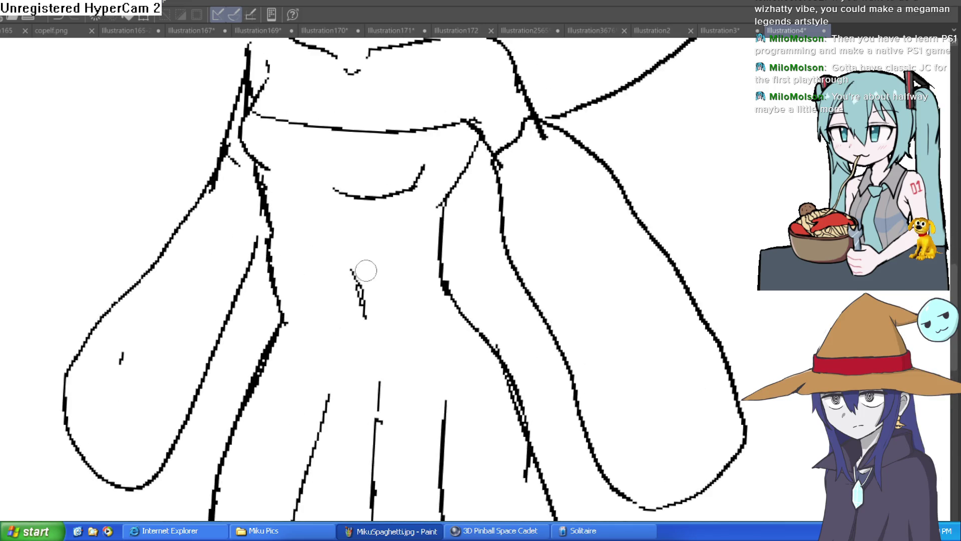
# - Ink short strokes along the fairy's neckline
pyautogui.press('e')
pyautogui.press('p')
pyautogui.moveTo(429, 86); pyautogui.dragTo(409, 193)
pyautogui.moveTo(301, 242)
pyautogui.mouseDown()
pyautogui.moveTo(325, 205)
pyautogui.moveTo(311, 233)
pyautogui.mouseUp()
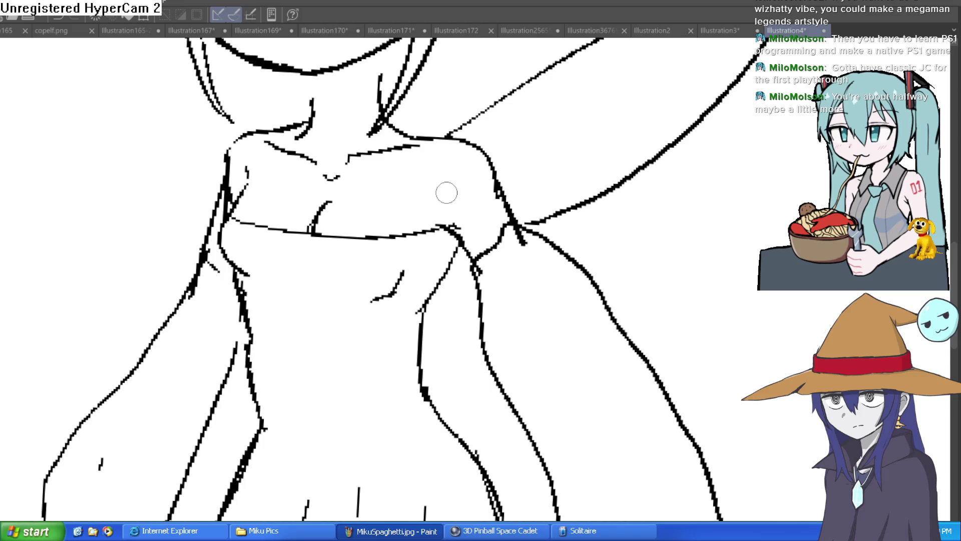
pyautogui.scroll(-5, 603, 99)
pyautogui.moveTo(557, 135)
pyautogui.mouseDown()
pyautogui.moveTo(554, 229)
pyautogui.moveTo(538, 249)
pyautogui.moveTo(541, 194)
pyautogui.moveTo(361, 150)
pyautogui.moveTo(460, 284)
pyautogui.mouseUp()
pyautogui.moveTo(347, 260)
pyautogui.mouseDown()
pyautogui.moveTo(460, 197)
pyautogui.moveTo(435, 281)
pyautogui.mouseUp()
# - Undo a stray shoulder stroke and draw the lower wing edge from the shoulder
pyautogui.moveTo(380, 316)
pyautogui.mouseDown()
pyautogui.moveTo(390, 352)
pyautogui.moveTo(424, 396)
pyautogui.mouseUp()
pyautogui.moveTo(318, 251)
pyautogui.mouseDown()
pyautogui.moveTo(279, 212)
pyautogui.moveTo(185, 174)
pyautogui.moveTo(296, 295)
pyautogui.moveTo(182, 408)
pyautogui.moveTo(162, 453)
pyautogui.mouseUp()
pyautogui.hotkey('ctrl', 'z')
pyautogui.moveTo(287, 301)
pyautogui.mouseDown()
pyautogui.moveTo(186, 411)
pyautogui.moveTo(443, 348)
pyautogui.moveTo(446, 283)
pyautogui.moveTo(431, 232)
pyautogui.mouseUp()
# - Draw an antenna loop of hair on top of the head
pyautogui.scroll(2, 290, 169)
pyautogui.moveTo(307, 187)
pyautogui.mouseDown()
pyautogui.moveTo(232, 131)
pyautogui.moveTo(306, 189)
pyautogui.mouseUp()
pyautogui.moveTo(442, 250)
pyautogui.mouseDown()
pyautogui.moveTo(423, 167)
pyautogui.moveTo(419, 179)
pyautogui.mouseUp()
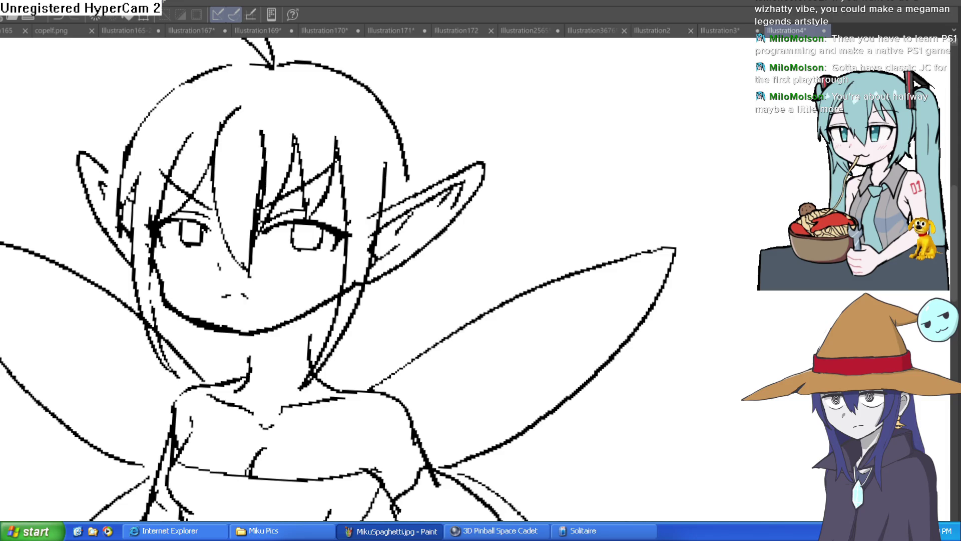
# - Try hair strands above the right ear and along the left contour, undoing the misses
pyautogui.moveTo(392, 118)
pyautogui.mouseDown()
pyautogui.moveTo(428, 125)
pyautogui.moveTo(401, 166)
pyautogui.mouseUp()
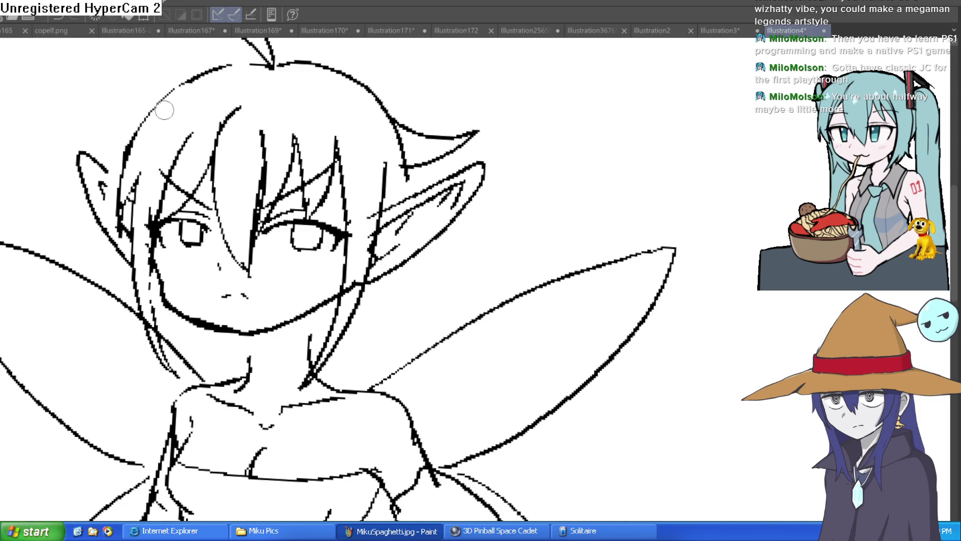
pyautogui.moveTo(150, 119); pyautogui.dragTo(121, 159)
pyautogui.moveTo(66, 202); pyautogui.dragTo(133, 173)
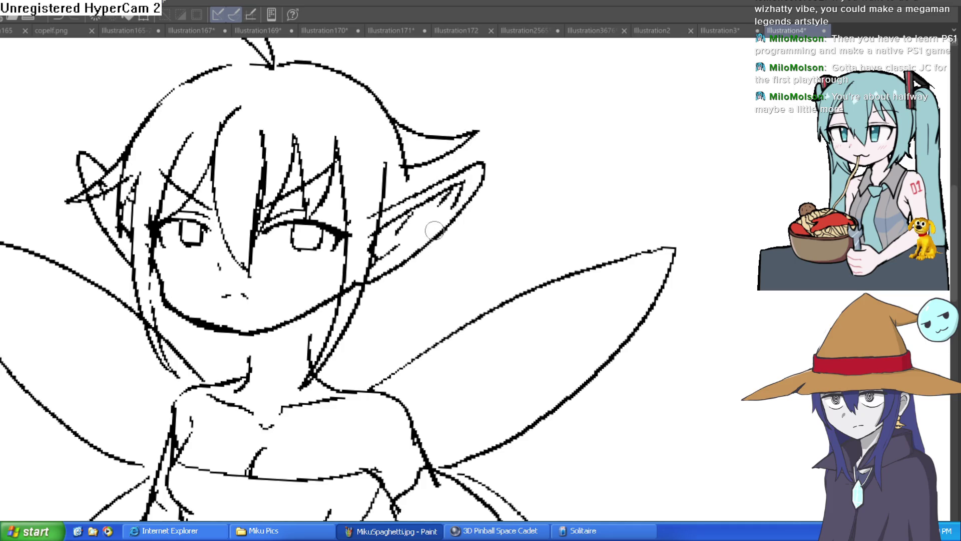
pyautogui.hotkey('ctrl', 'z')
pyautogui.hotkey('ctrl', 'z')
pyautogui.moveTo(391, 119)
pyautogui.mouseDown()
pyautogui.moveTo(476, 131)
pyautogui.moveTo(408, 183)
pyautogui.mouseUp()
pyautogui.hotkey('ctrl', 'z')
# - Redraw the hair tuft beside the ear and add tuft strokes on the head
pyautogui.moveTo(432, 175); pyautogui.dragTo(448, 206)
pyautogui.moveTo(479, 165); pyautogui.dragTo(408, 167)
pyautogui.moveTo(409, 211); pyautogui.dragTo(476, 173)
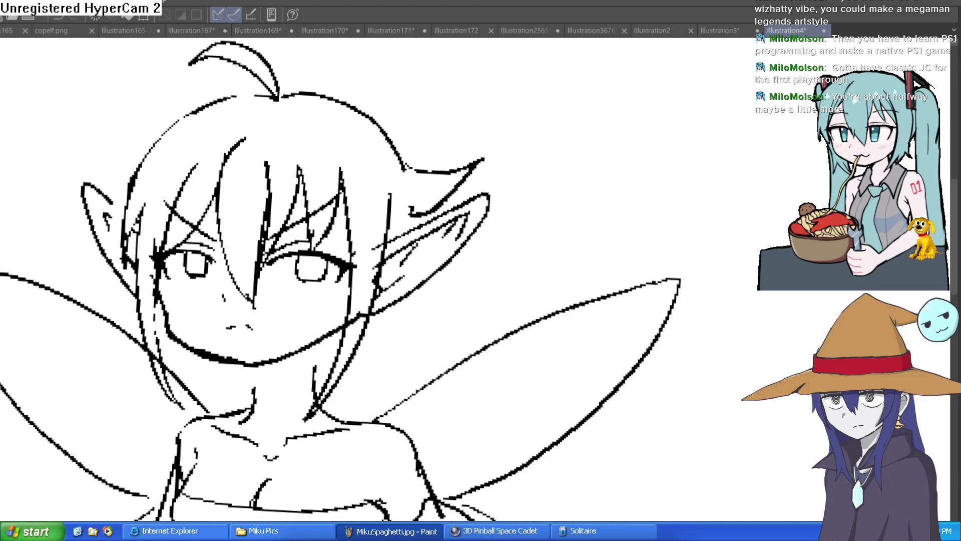
pyautogui.moveTo(344, 119); pyautogui.dragTo(371, 152)
pyautogui.moveTo(257, 132)
pyautogui.mouseDown()
pyautogui.moveTo(160, 150)
pyautogui.moveTo(215, 146)
pyautogui.mouseUp()
pyautogui.moveTo(471, 196); pyautogui.dragTo(419, 163)
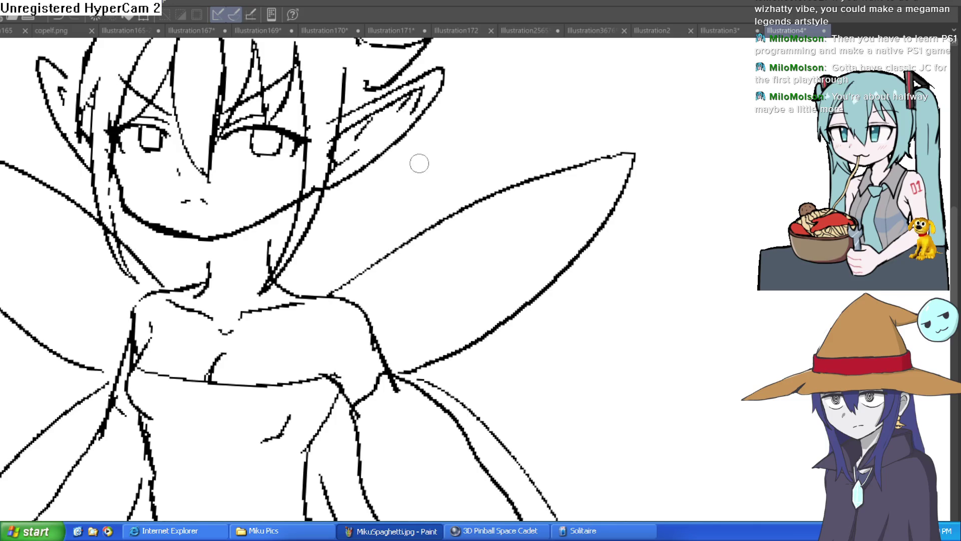
pyautogui.moveTo(111, 188); pyautogui.dragTo(244, 192)
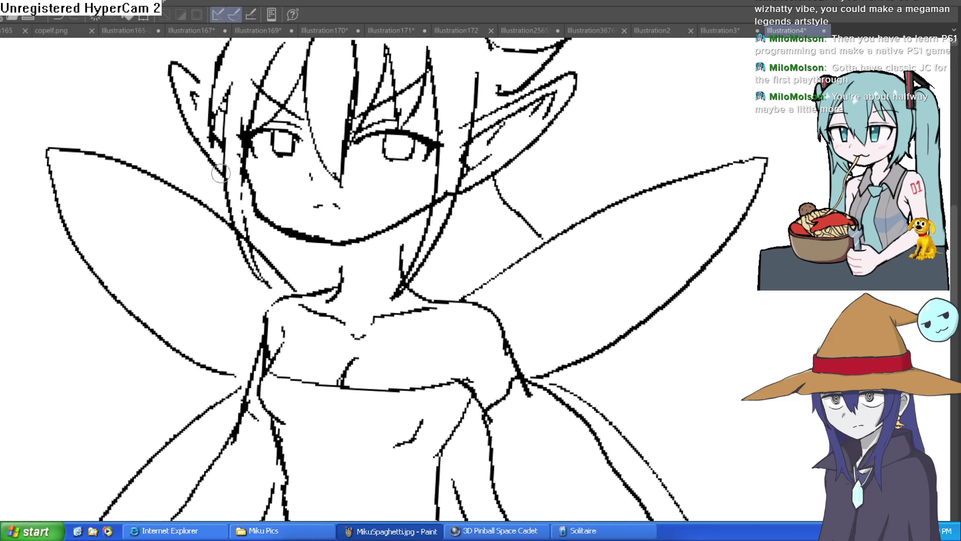
# - Draw the lower wing edges on both sides with a short extra stroke
pyautogui.moveTo(126, 318)
pyautogui.mouseDown()
pyautogui.moveTo(1, 439)
pyautogui.moveTo(147, 440)
pyautogui.mouseUp()
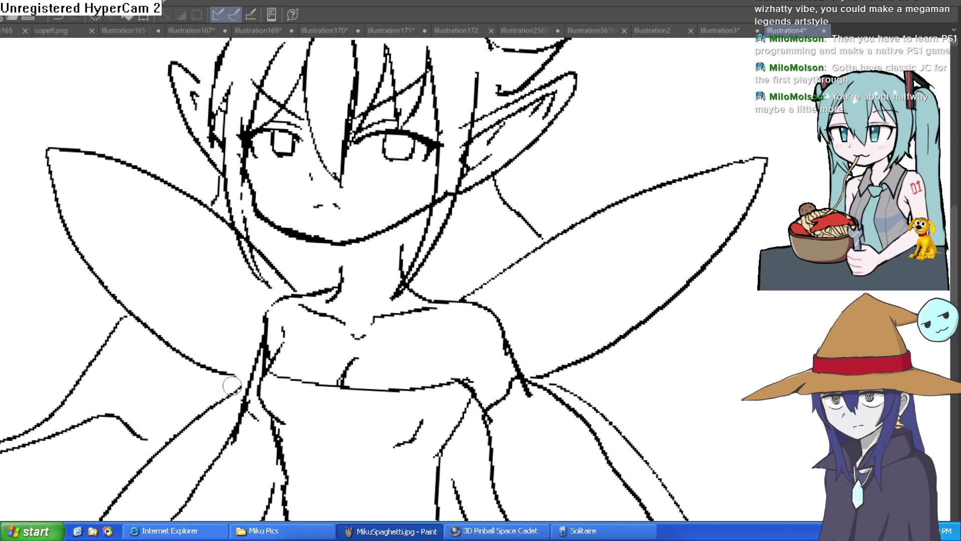
pyautogui.scroll(-5, 551, 217)
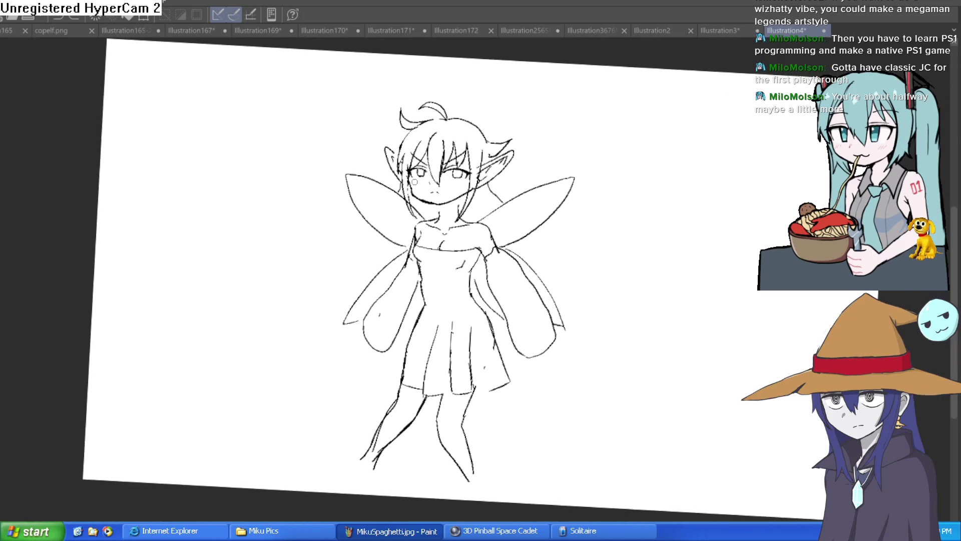
pyautogui.scroll(5, 415, 183)
pyautogui.moveTo(362, 317); pyautogui.dragTo(234, 452)
pyautogui.moveTo(308, 389); pyautogui.dragTo(311, 448)
# - Add a stroke beside the right ear linking toward the wing
pyautogui.moveTo(694, 220); pyautogui.dragTo(501, 288)
pyautogui.moveTo(456, 234); pyautogui.dragTo(474, 276)
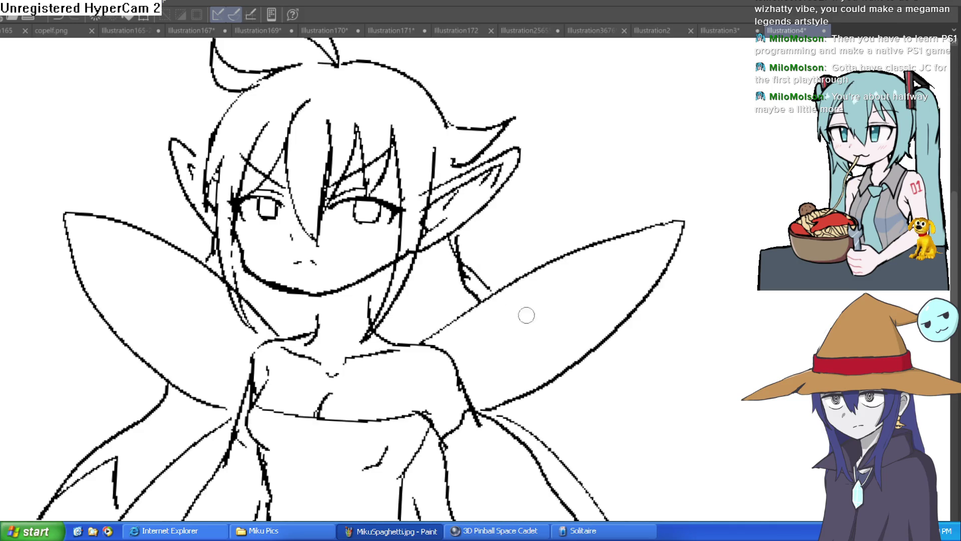
pyautogui.scroll(-3, 562, 391)
pyautogui.scroll(-2, 615, 305)
pyautogui.scroll(4, 496, 286)
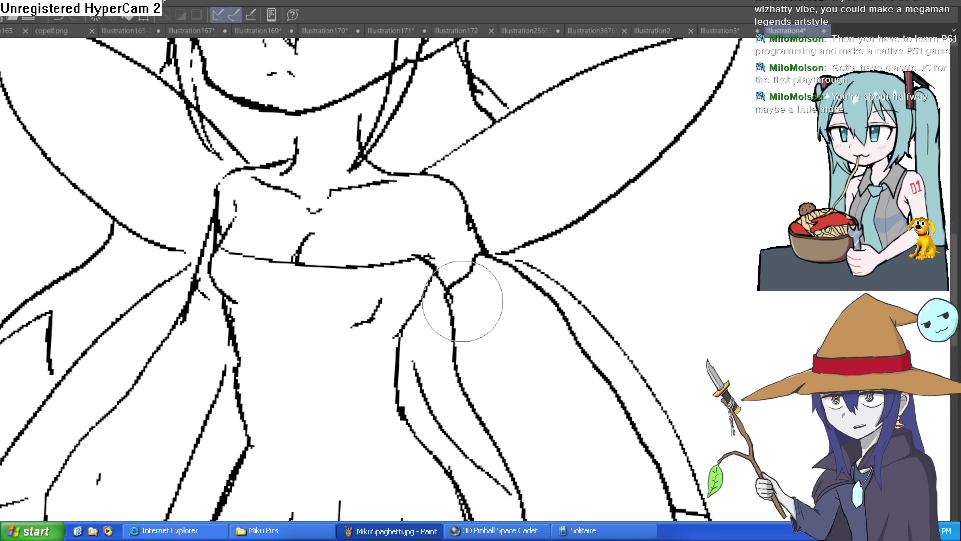
# - Ink the side line below the right shoulder
pyautogui.moveTo(475, 256); pyautogui.dragTo(447, 286)
pyautogui.scroll(-2, 379, 191)
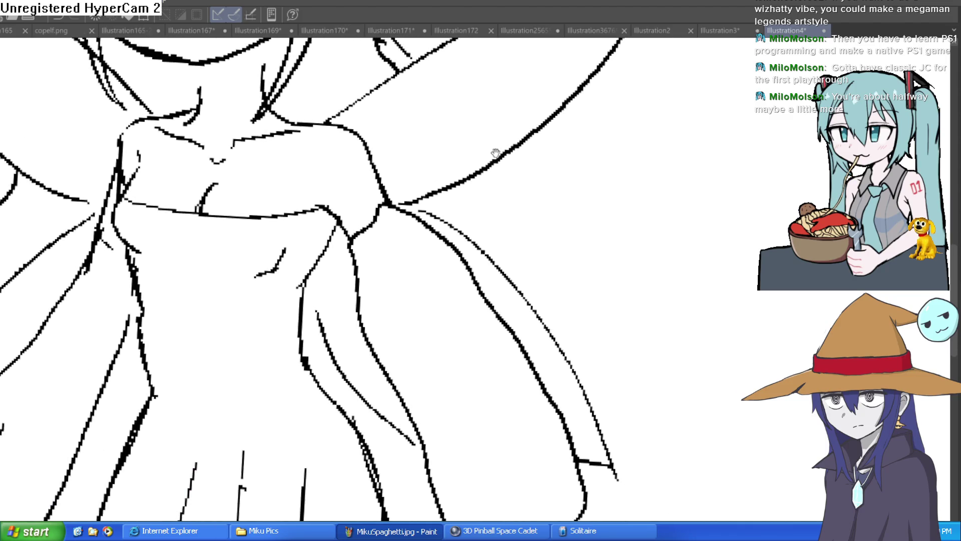
pyautogui.scroll(1, 403, 172)
pyautogui.scroll(1, 332, 158)
# - Redraw the ear line thicker and lasso-select the fairy's head
pyautogui.moveTo(326, 152); pyautogui.dragTo(353, 233)
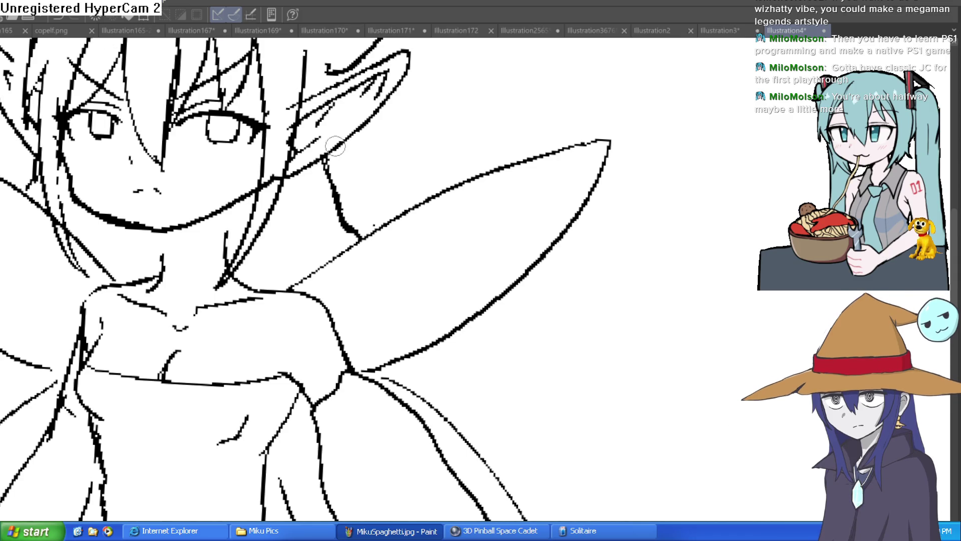
pyautogui.scroll(-5, 232, 210)
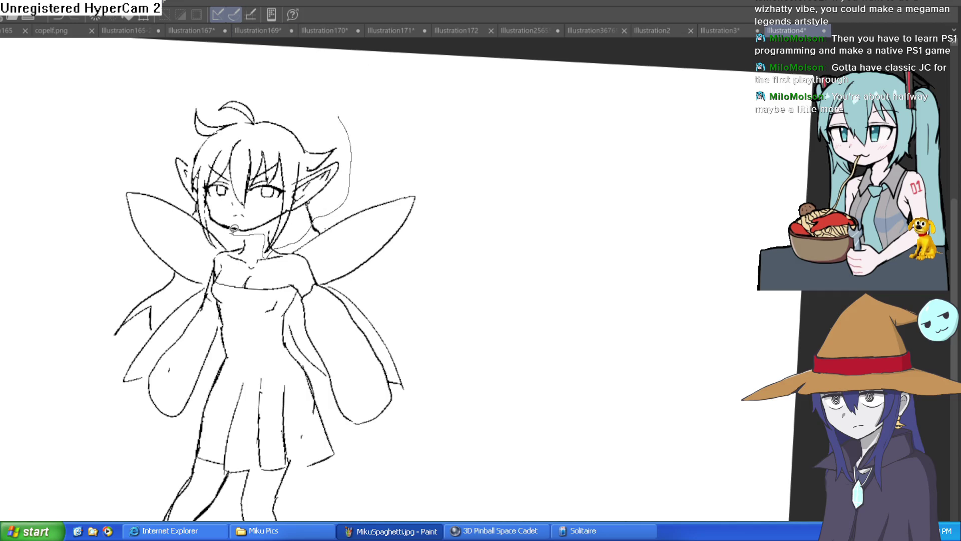
pyautogui.moveTo(158, 144); pyautogui.dragTo(156, 150)
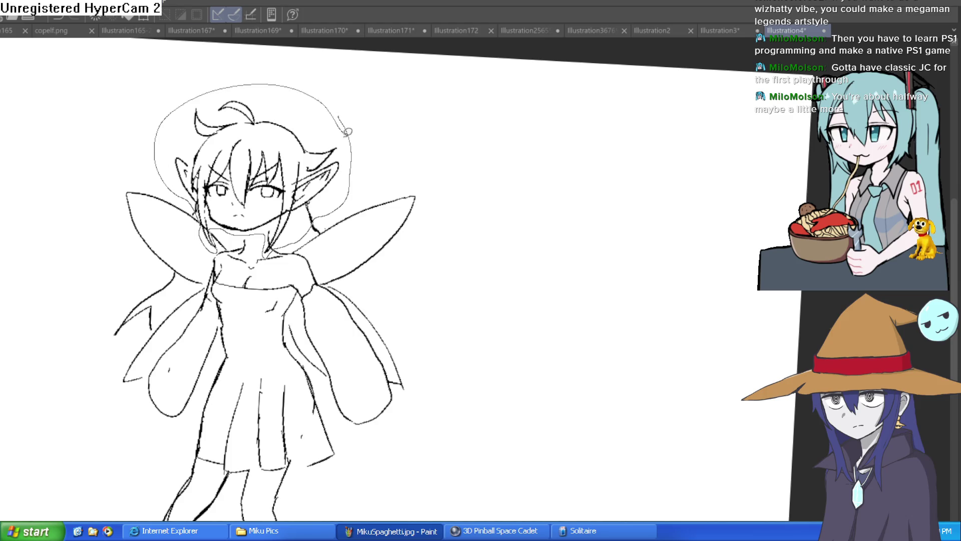
# - Nudge the selected head a few pixels down with Ctrl+T, apply it, and deselect
pyautogui.hotkey('ctrl', 't')
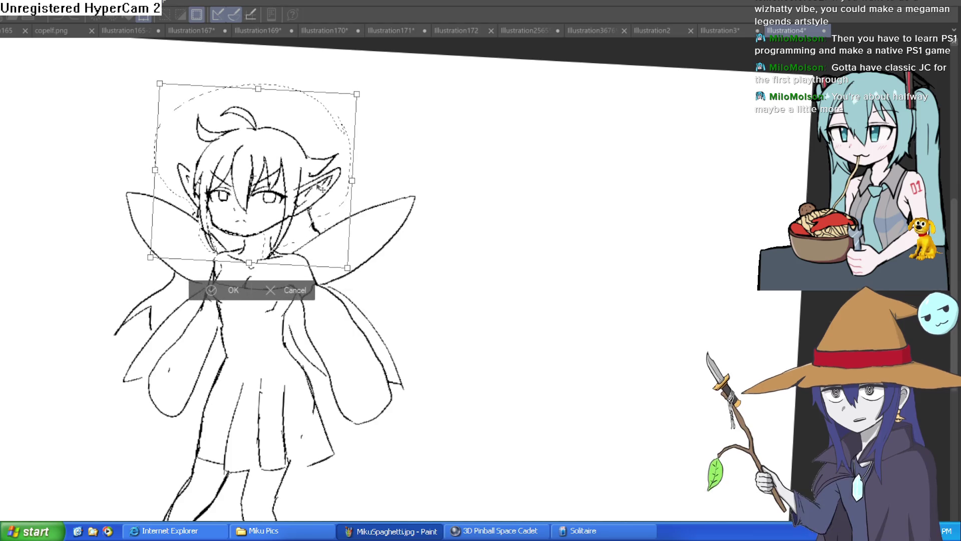
pyautogui.moveTo(319, 182); pyautogui.dragTo(319, 184)
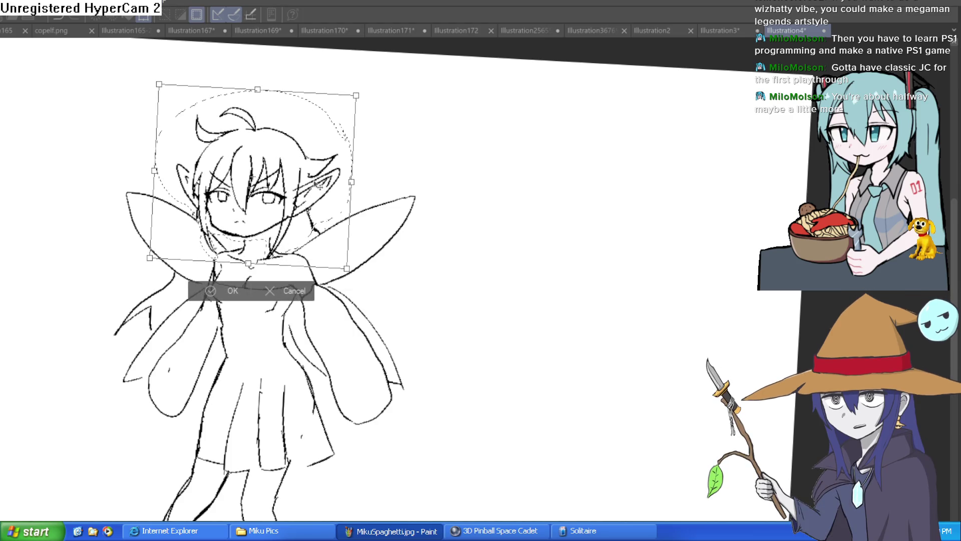
pyautogui.click(209, 293)
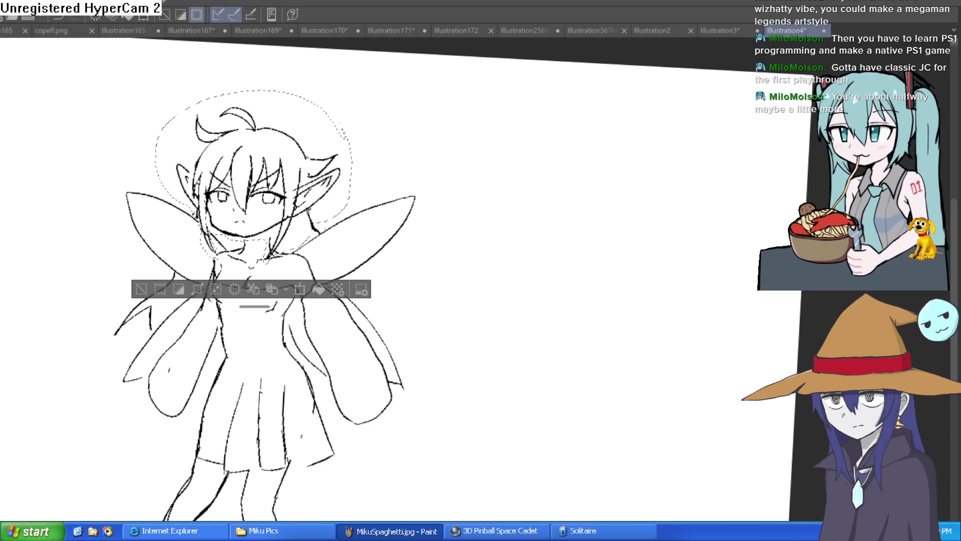
pyautogui.click(338, 212)
pyautogui.hotkey('ctrl', 'd')
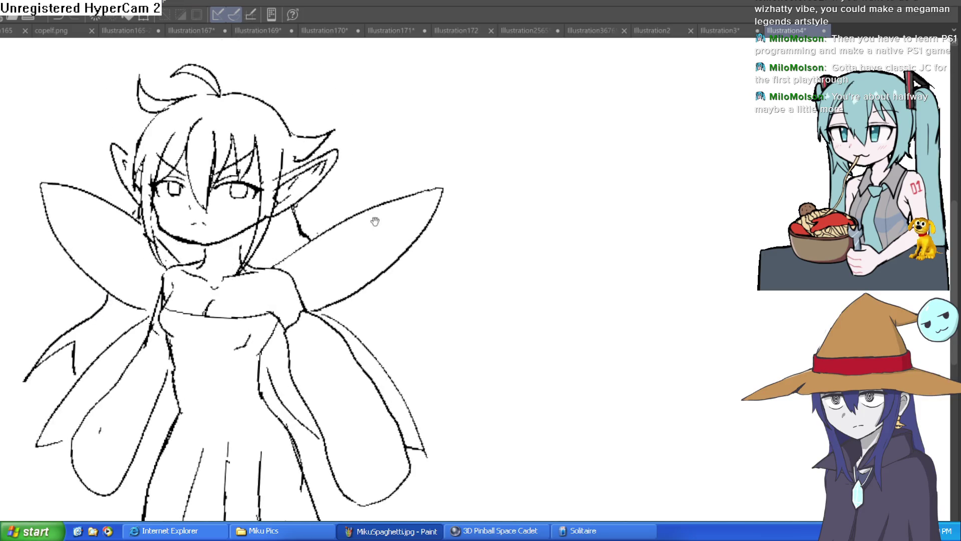
pyautogui.click(213, 257)
pyautogui.click(172, 261)
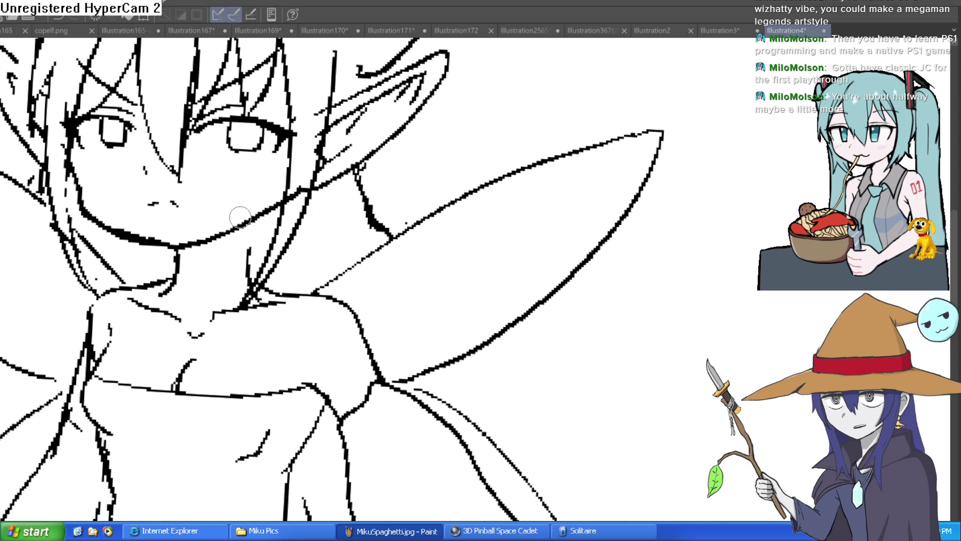
# - Ink a short neck line and a hair strand left of the head, redoing the strand once
pyautogui.moveTo(248, 228); pyautogui.dragTo(247, 257)
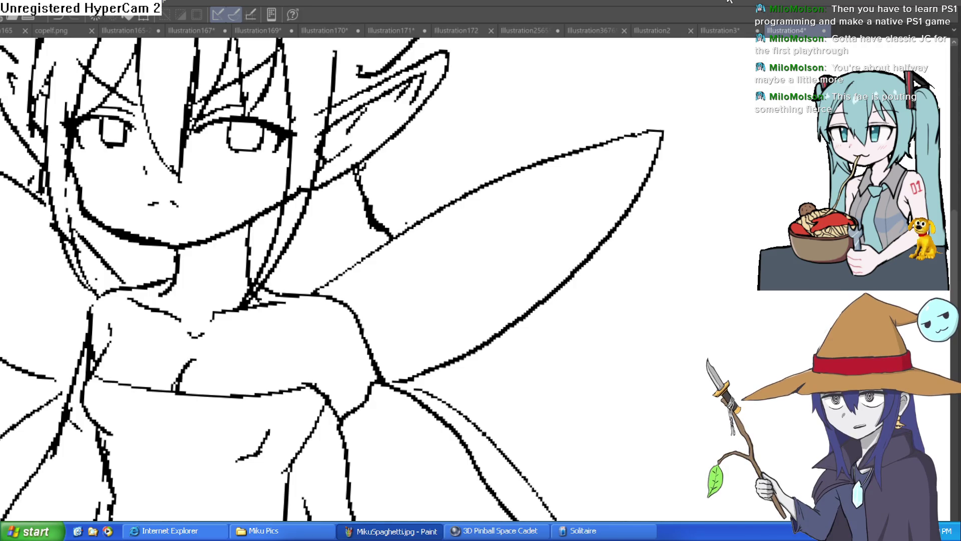
pyautogui.scroll(-8, 646, 236)
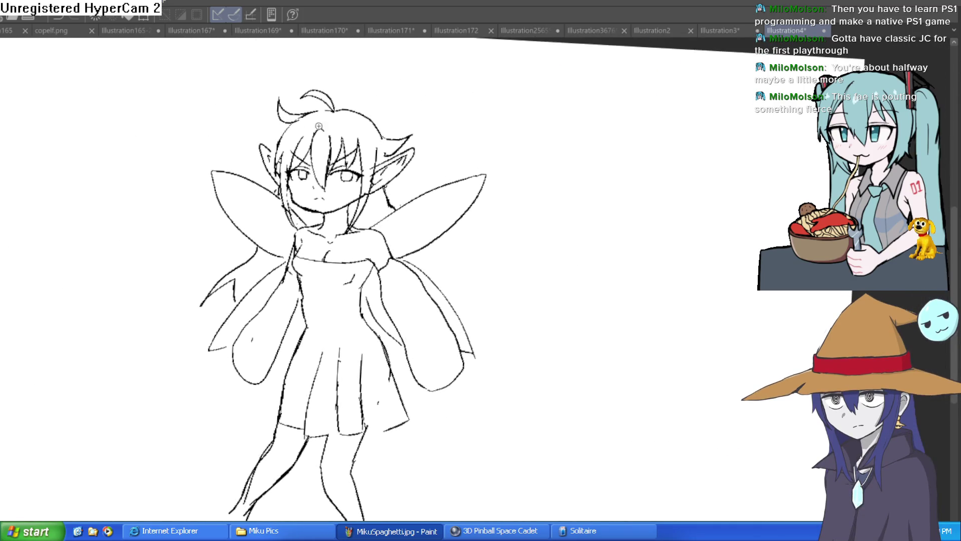
pyautogui.scroll(5, 331, 100)
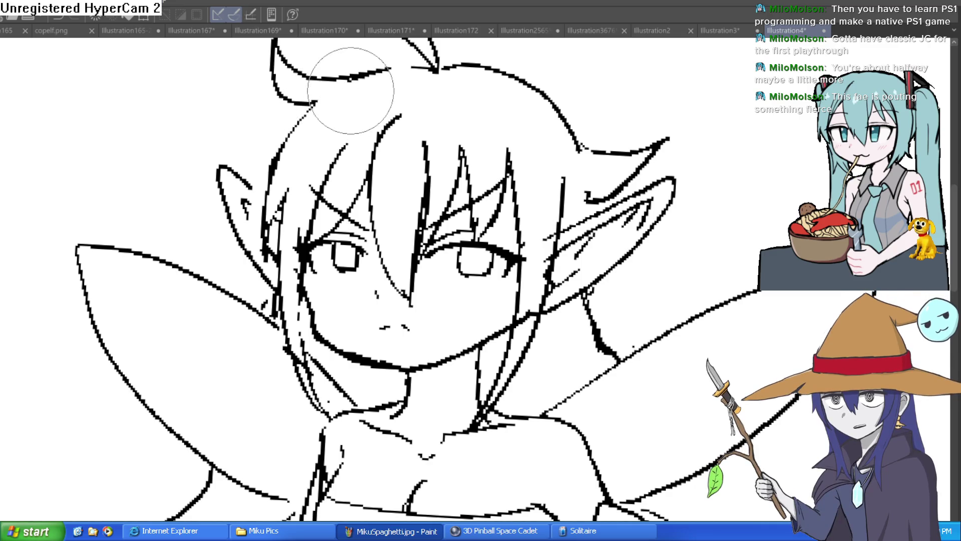
pyautogui.moveTo(302, 116); pyautogui.dragTo(233, 146)
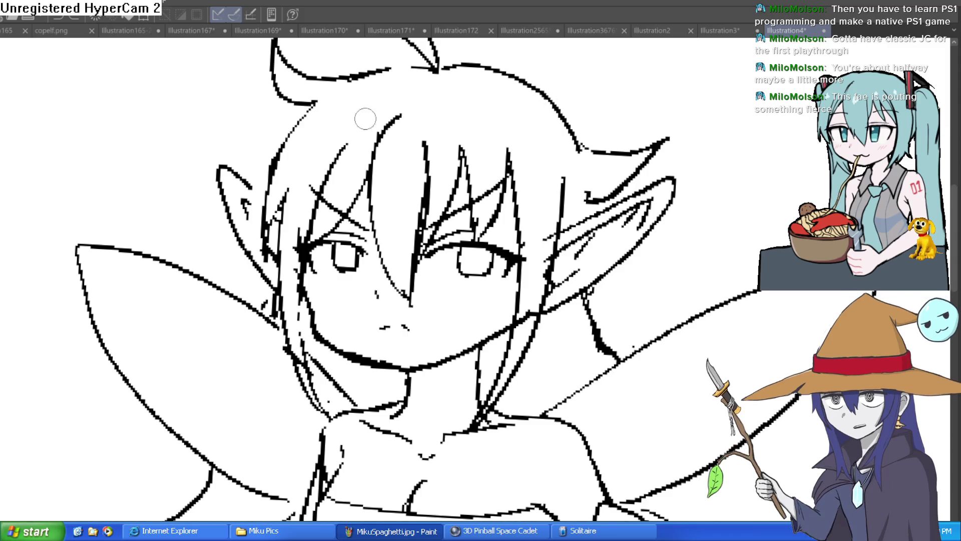
pyautogui.moveTo(301, 118); pyautogui.dragTo(277, 154)
pyautogui.hotkey('ctrl', 'z')
pyautogui.moveTo(302, 118)
pyautogui.mouseDown()
pyautogui.moveTo(224, 146)
pyautogui.moveTo(273, 152)
pyautogui.mouseUp()
# - Pan and zoom across the fairy and her face, straightening the tilted canvas view
pyautogui.moveTo(487, 119); pyautogui.dragTo(423, 141)
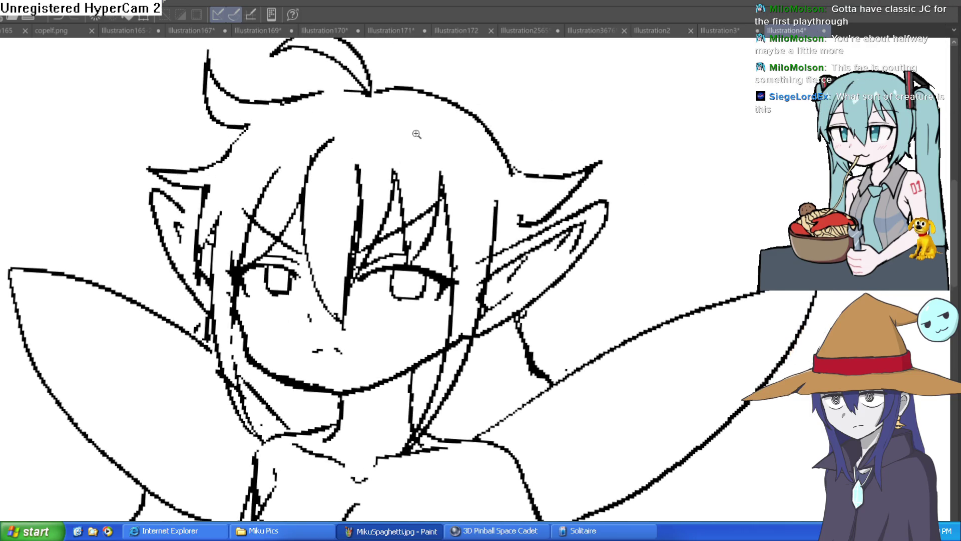
pyautogui.moveTo(614, 178); pyautogui.dragTo(574, 182)
pyautogui.scroll(-5, 575, 182)
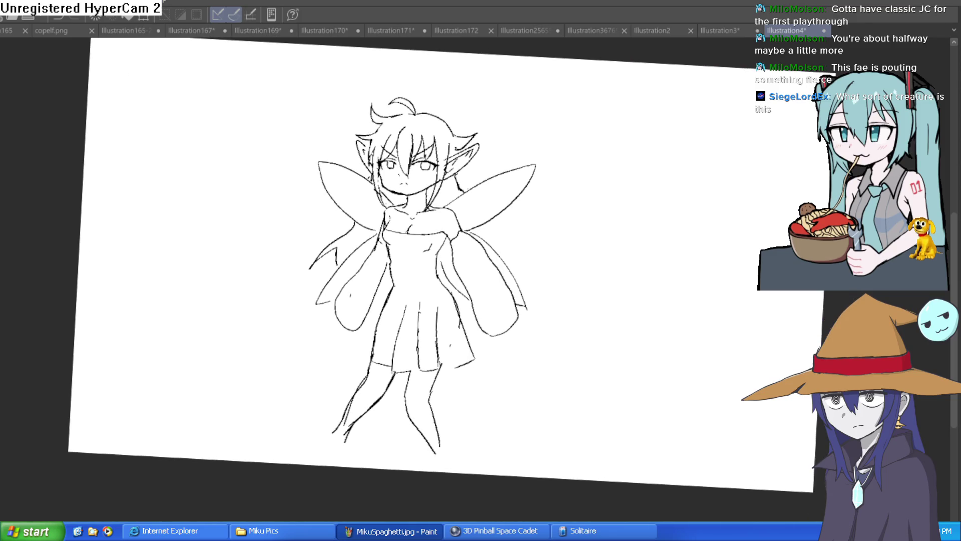
pyautogui.hotkey('ctrl', '@')
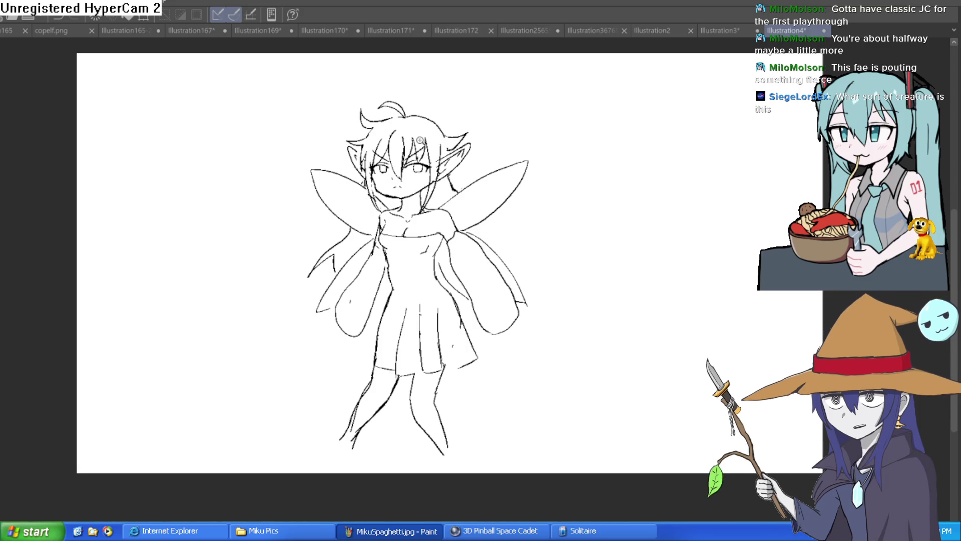
pyautogui.scroll(5, 423, 135)
pyautogui.moveTo(507, 216)
pyautogui.mouseDown()
pyautogui.moveTo(575, 188)
pyautogui.moveTo(531, 195)
pyautogui.moveTo(507, 235)
pyautogui.moveTo(496, 221)
pyautogui.moveTo(551, 205)
pyautogui.mouseUp()
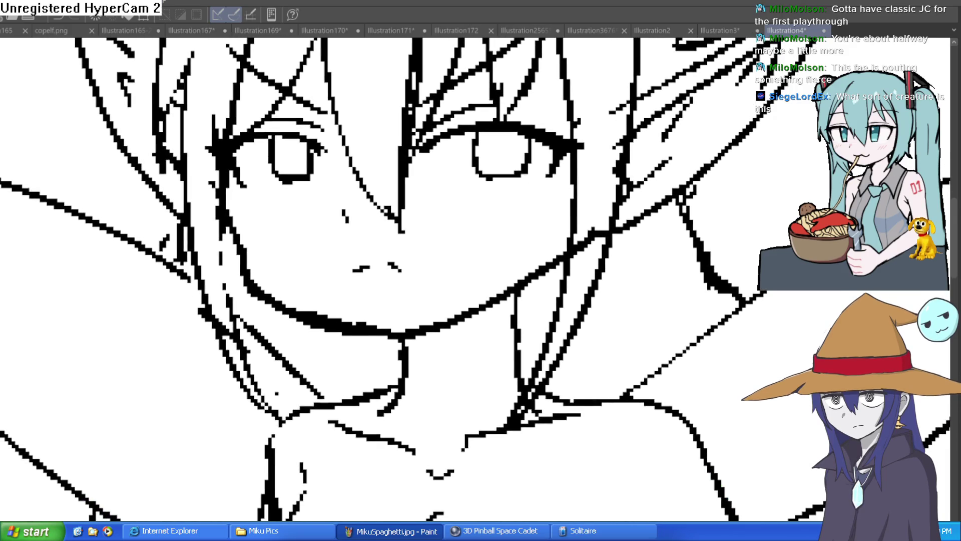
pyautogui.scroll(3, 305, 270)
pyautogui.moveTo(328, 281); pyautogui.dragTo(268, 266)
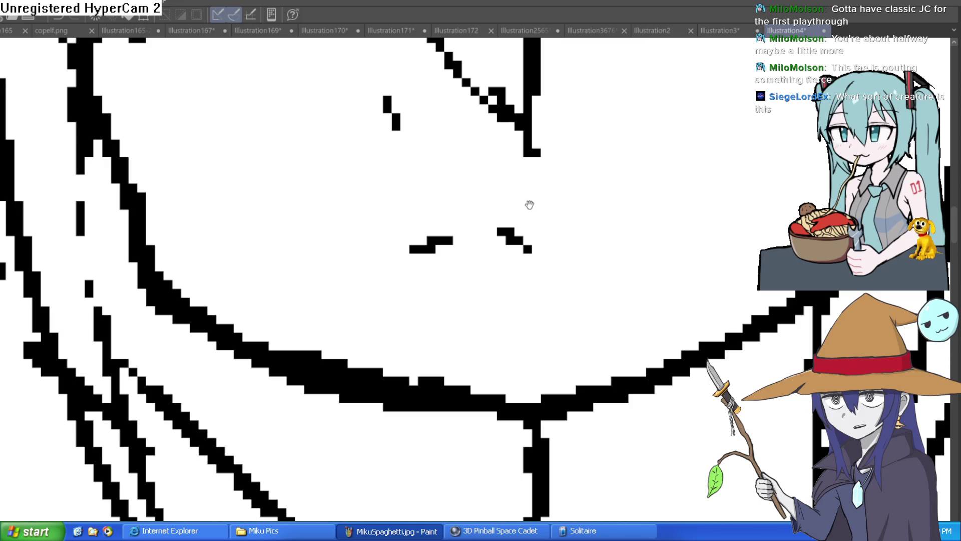
pyautogui.scroll(-10, 530, 205)
pyautogui.scroll(2, 530, 205)
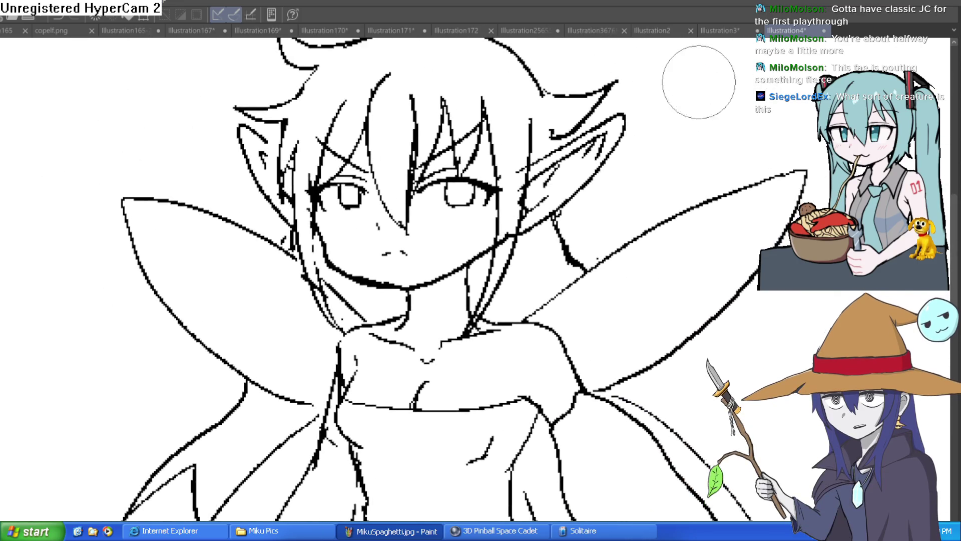
# - Pan over the face close-up, then bring the empty space above the head into view
pyautogui.moveTo(689, 151); pyautogui.dragTo(662, 154)
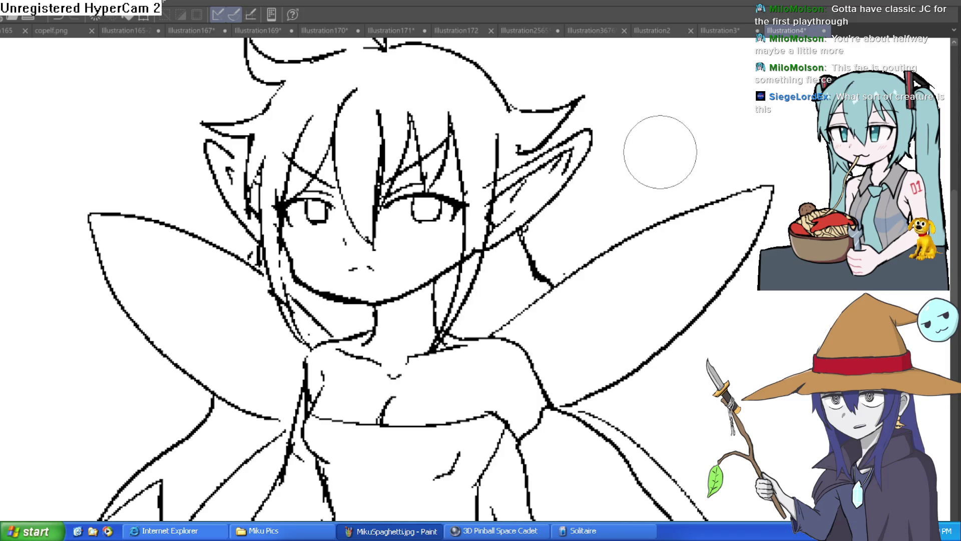
pyautogui.scroll(-3, 654, 175)
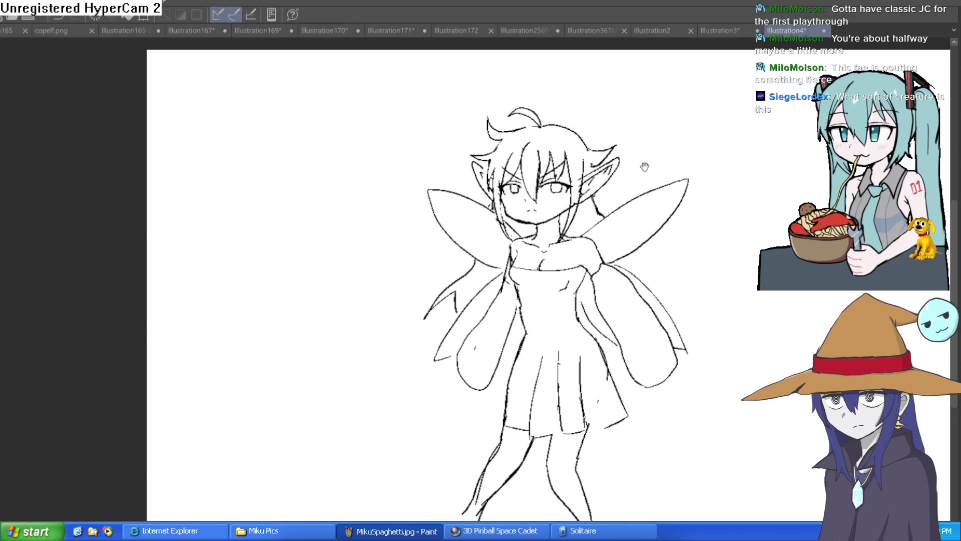
pyautogui.scroll(5, 645, 166)
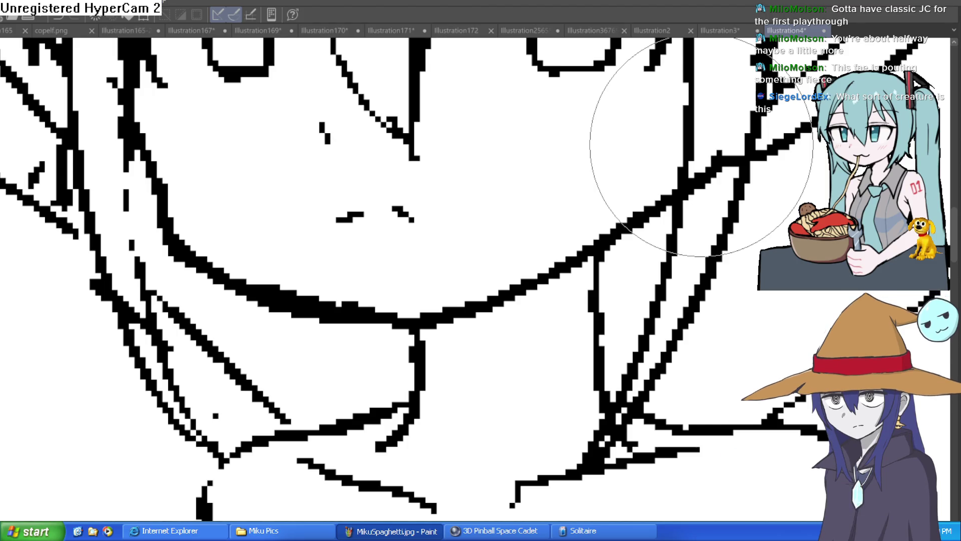
pyautogui.moveTo(699, 145); pyautogui.dragTo(576, 125)
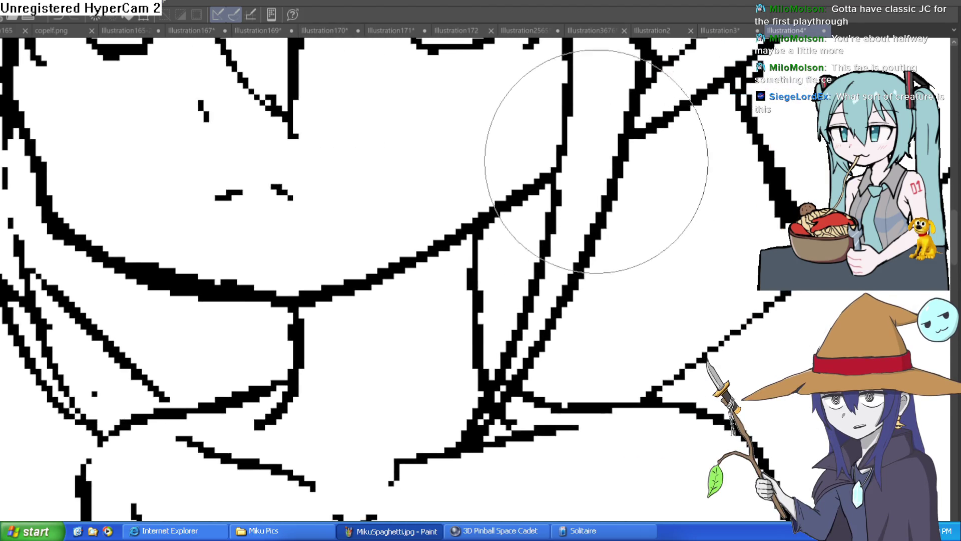
pyautogui.scroll(-5, 656, 199)
pyautogui.moveTo(656, 199); pyautogui.dragTo(576, 222)
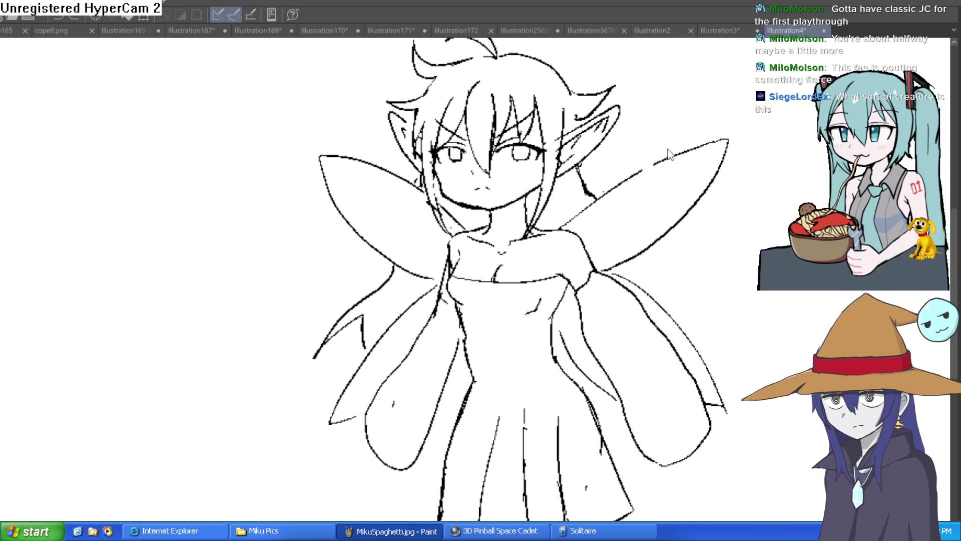
pyautogui.moveTo(683, 157); pyautogui.dragTo(600, 326)
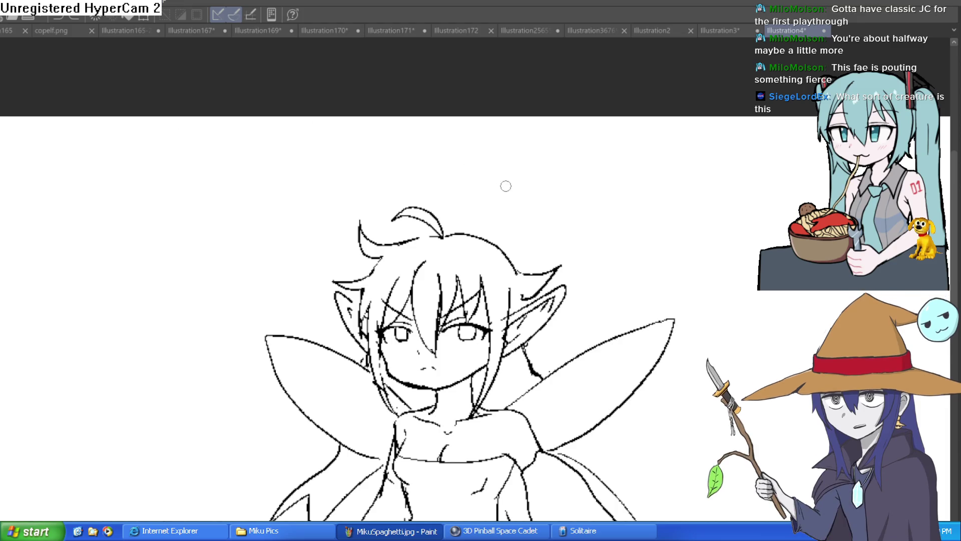
# - Handwrite 'wren' above the fairy's head, retrace the w more boldly, and enlarge the brush
pyautogui.moveTo(359, 172)
pyautogui.mouseDown()
pyautogui.moveTo(420, 161)
pyautogui.moveTo(435, 182)
pyautogui.mouseUp()
pyautogui.moveTo(452, 190)
pyautogui.mouseDown()
pyautogui.moveTo(476, 179)
pyautogui.moveTo(480, 190)
pyautogui.mouseUp()
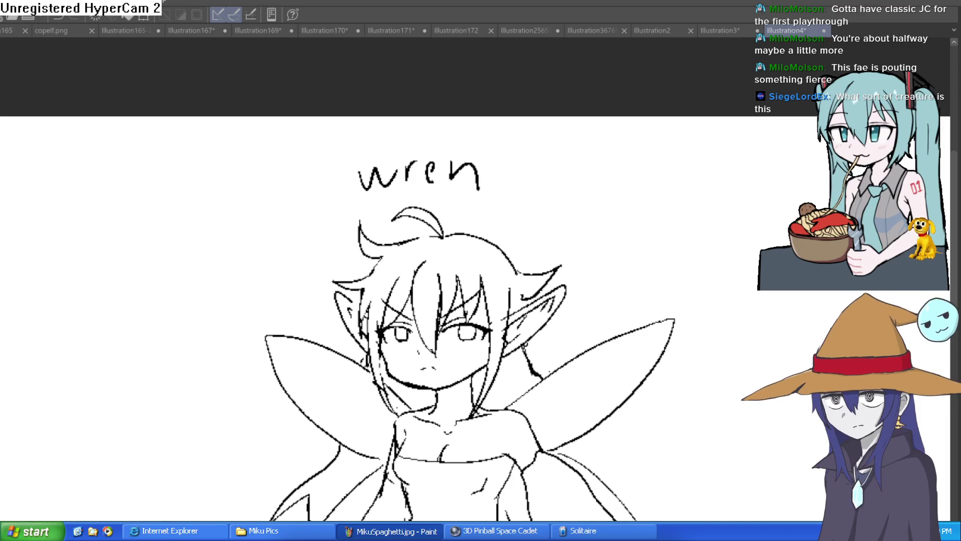
pyautogui.moveTo(355, 159)
pyautogui.mouseDown()
pyautogui.moveTo(384, 171)
pyautogui.moveTo(403, 151)
pyautogui.moveTo(441, 186)
pyautogui.mouseUp()
pyautogui.press('e')
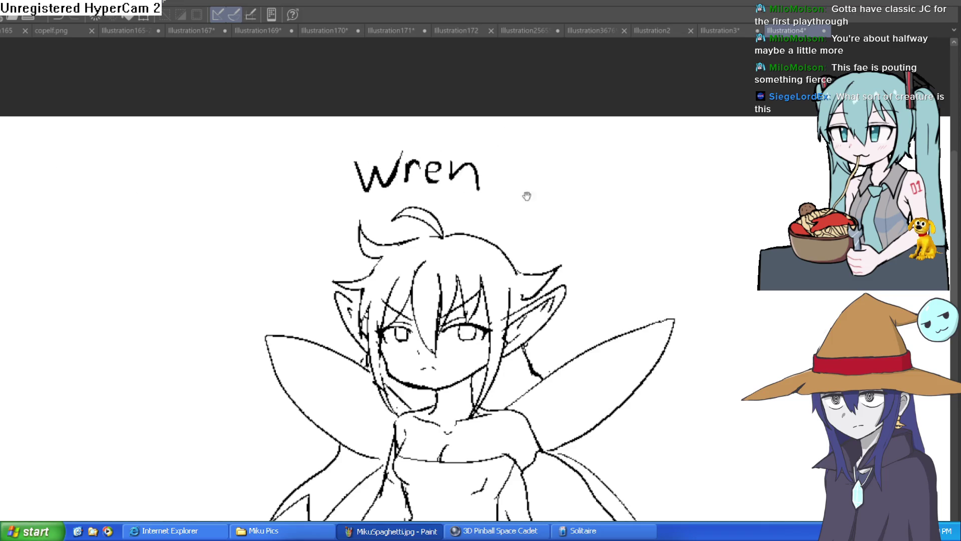
pyautogui.scroll(-5, 589, 182)
pyautogui.scroll(-4, 581, 165)
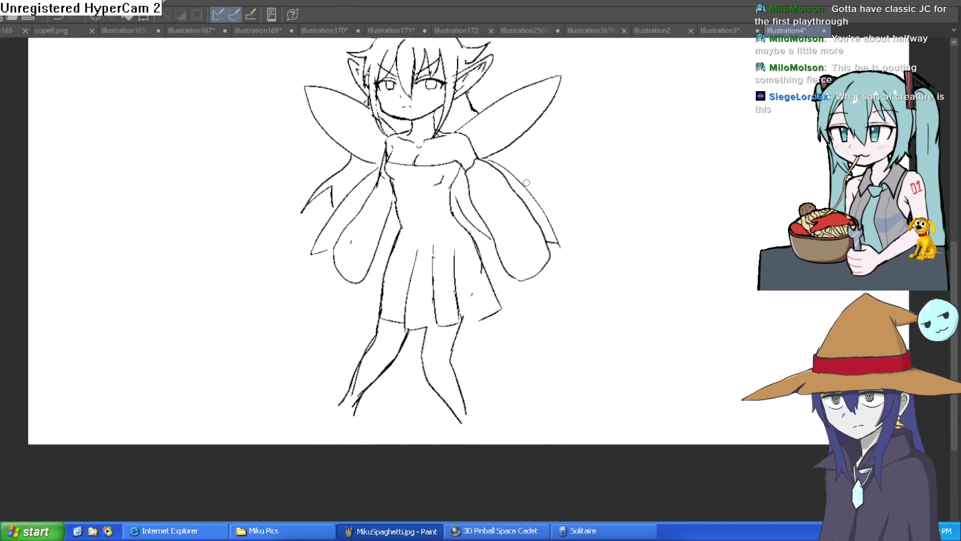
pyautogui.scroll(1, 526, 196)
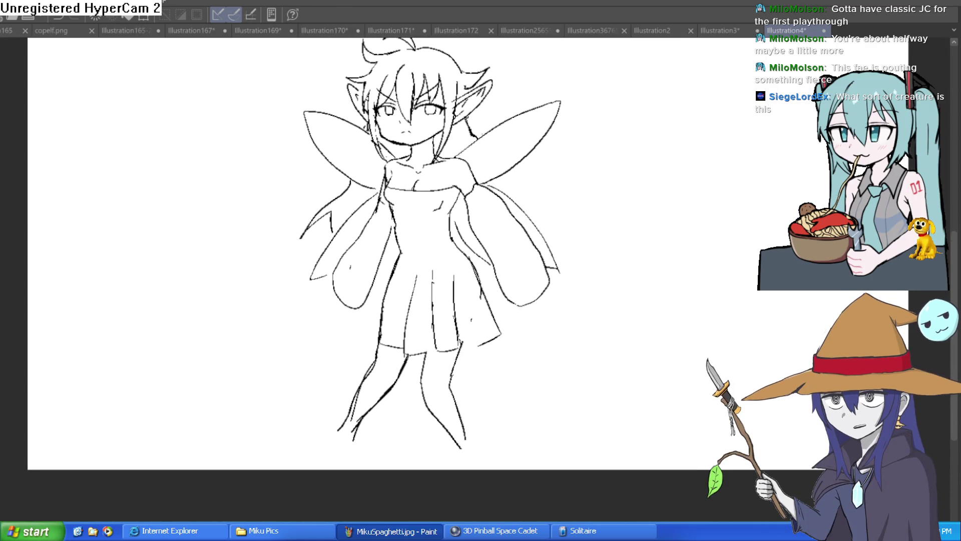
pyautogui.scroll(5, 483, 281)
pyautogui.moveTo(465, 181)
pyautogui.mouseDown()
pyautogui.moveTo(451, 307)
pyautogui.moveTo(392, 363)
pyautogui.mouseUp()
pyautogui.hotkey('ctrl', 'z')
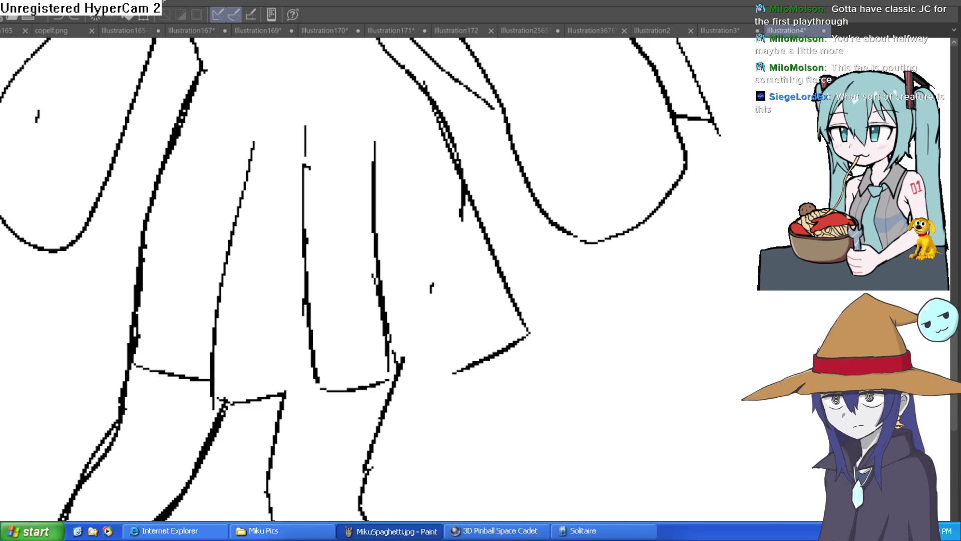
pyautogui.scroll(-6, 665, 275)
pyautogui.scroll(-4, 635, 382)
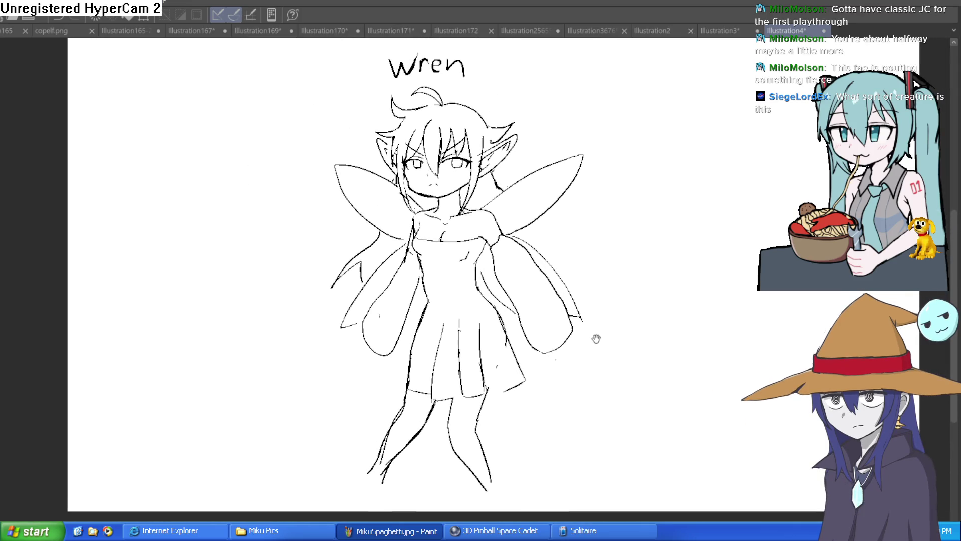
pyautogui.scroll(4, 435, 130)
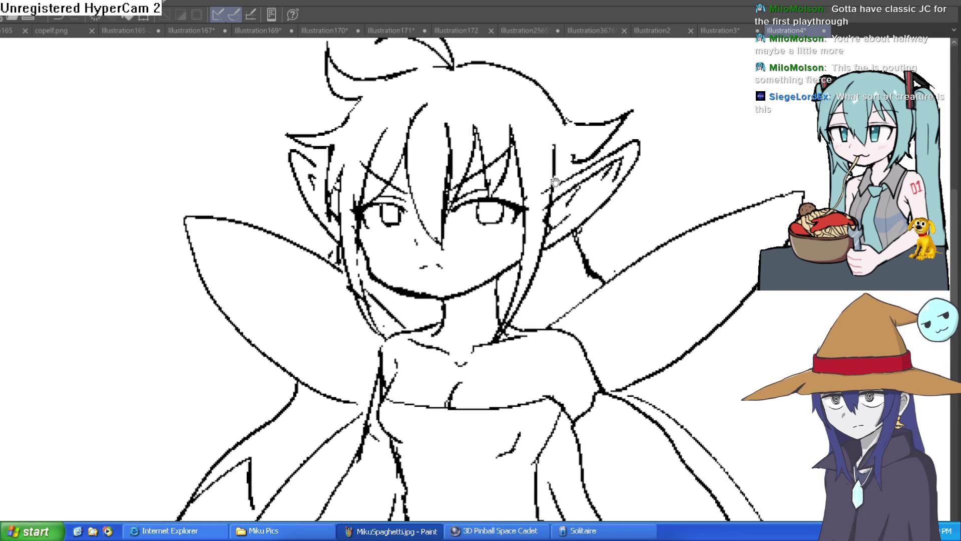
# - Zoom into the face and erase stray marks beside the nose and on the cheek, resizing the brush
pyautogui.moveTo(545, 178); pyautogui.dragTo(536, 186)
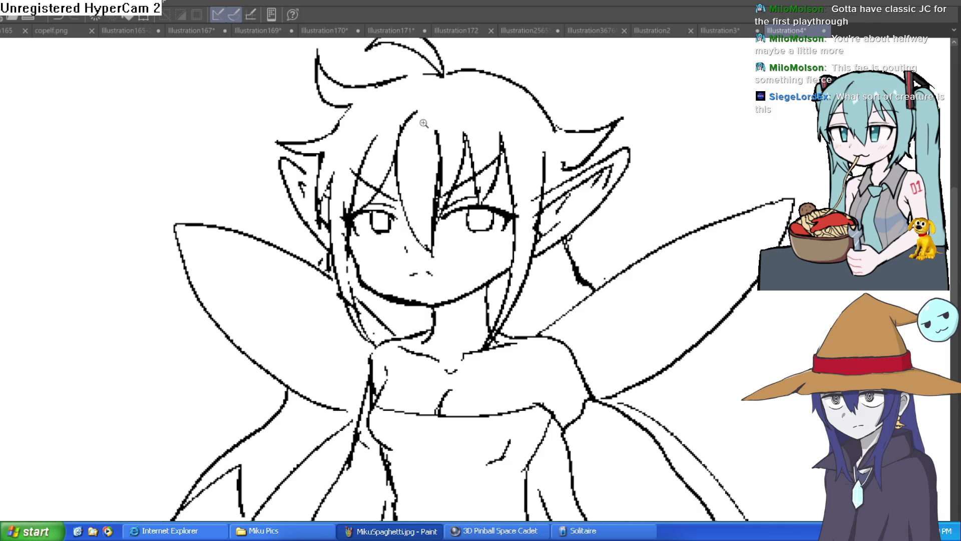
pyautogui.scroll(3, 466, 209)
pyautogui.scroll(-3, 482, 203)
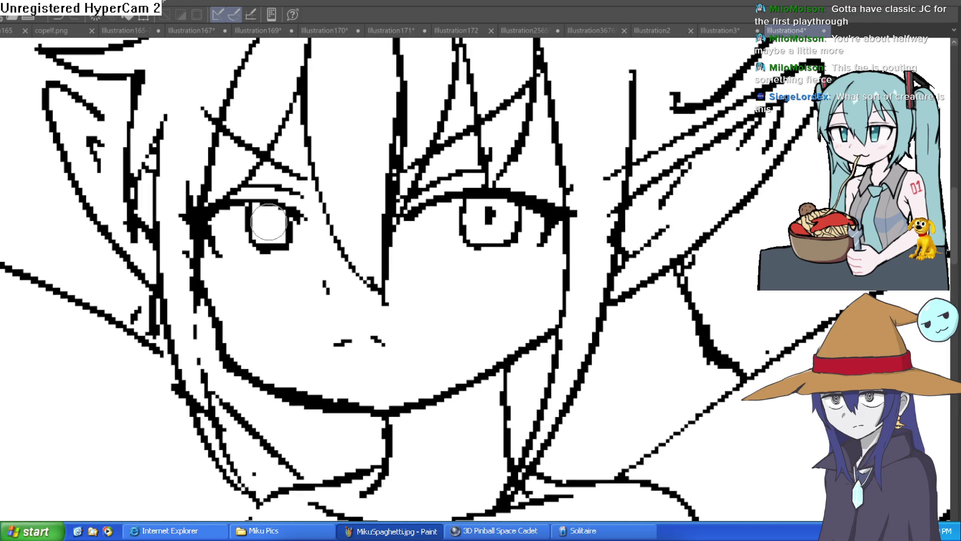
pyautogui.scroll(-2, 597, 197)
pyautogui.moveTo(596, 196); pyautogui.dragTo(541, 188)
pyautogui.scroll(4, 517, 178)
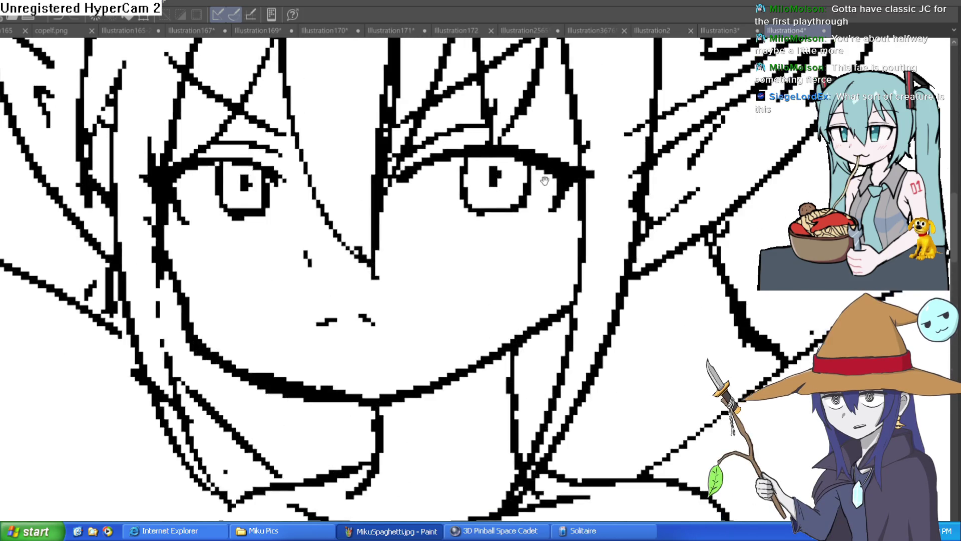
pyautogui.moveTo(324, 277); pyautogui.dragTo(280, 298)
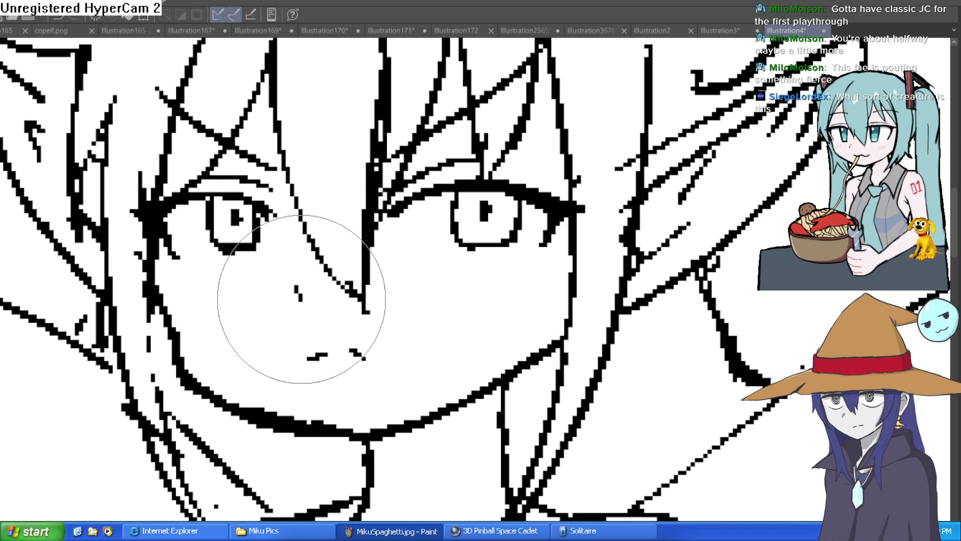
pyautogui.press('p')
pyautogui.click(276, 284)
pyautogui.press('e')
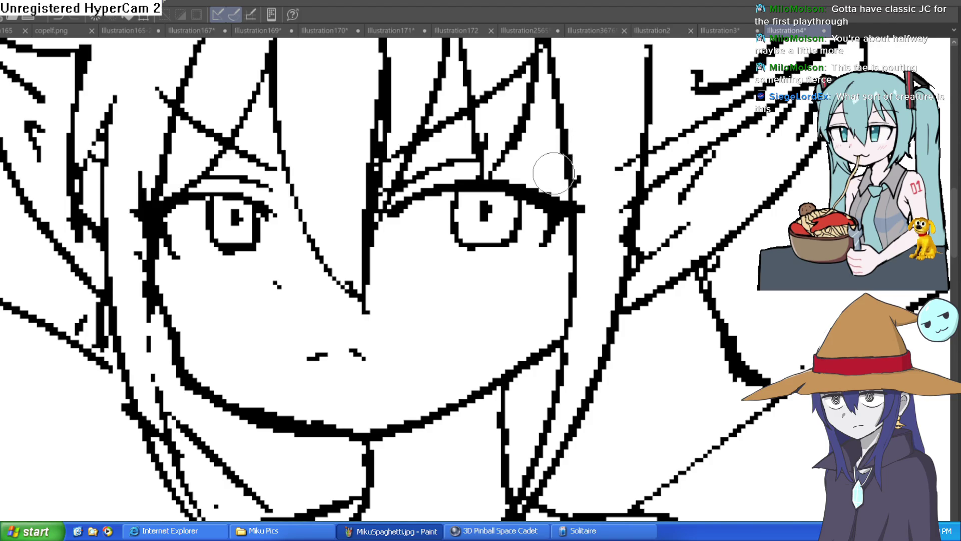
pyautogui.scroll(-6, 603, 219)
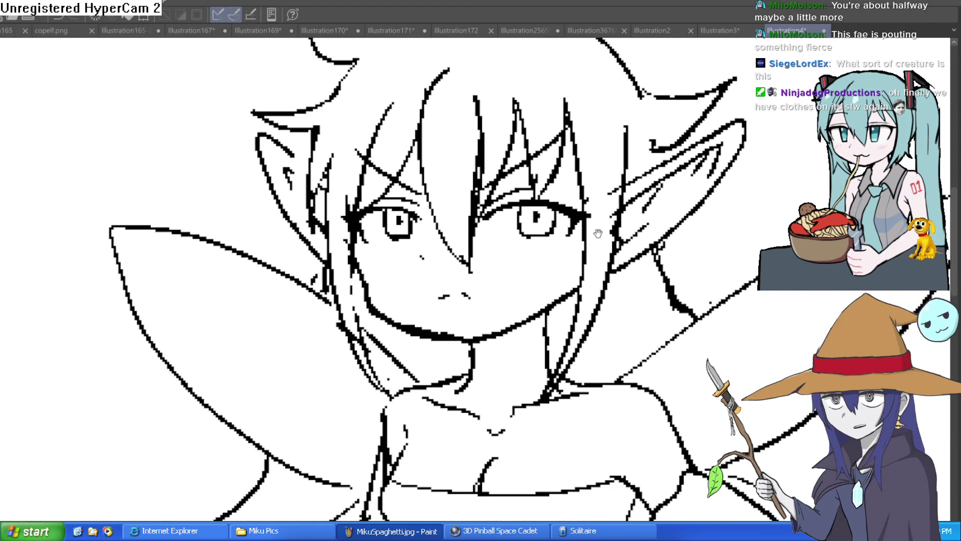
pyautogui.scroll(-3, 597, 220)
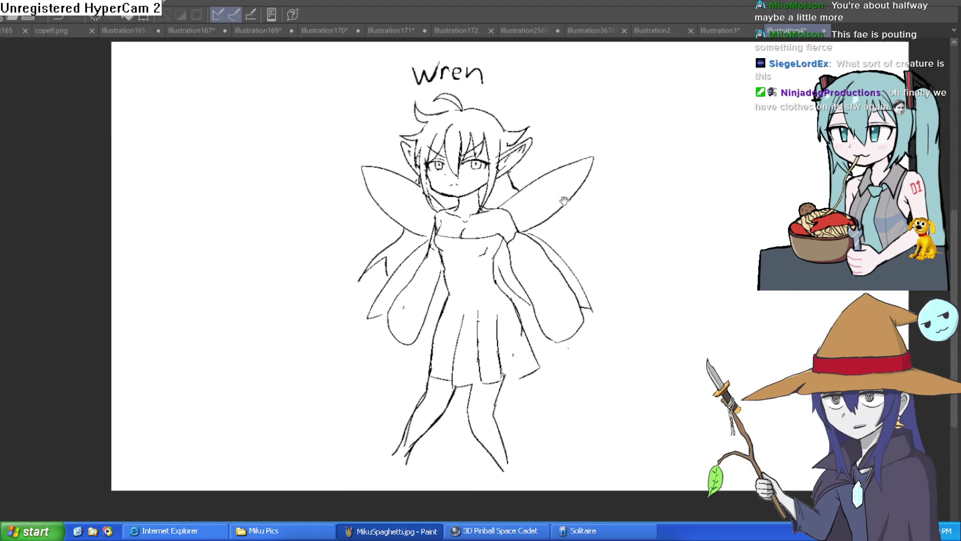
# - Check the mirrored canvas view, redraw the skirt's right hem and side, and erase nearby stray dots
pyautogui.press('h')
pyautogui.press('h')
pyautogui.press('h')
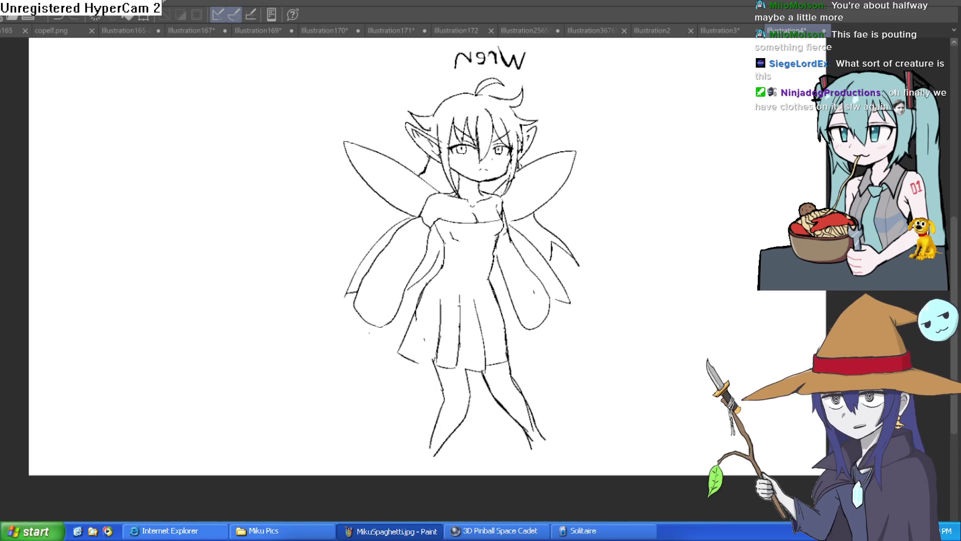
pyautogui.press('h')
pyautogui.scroll(5, 461, 307)
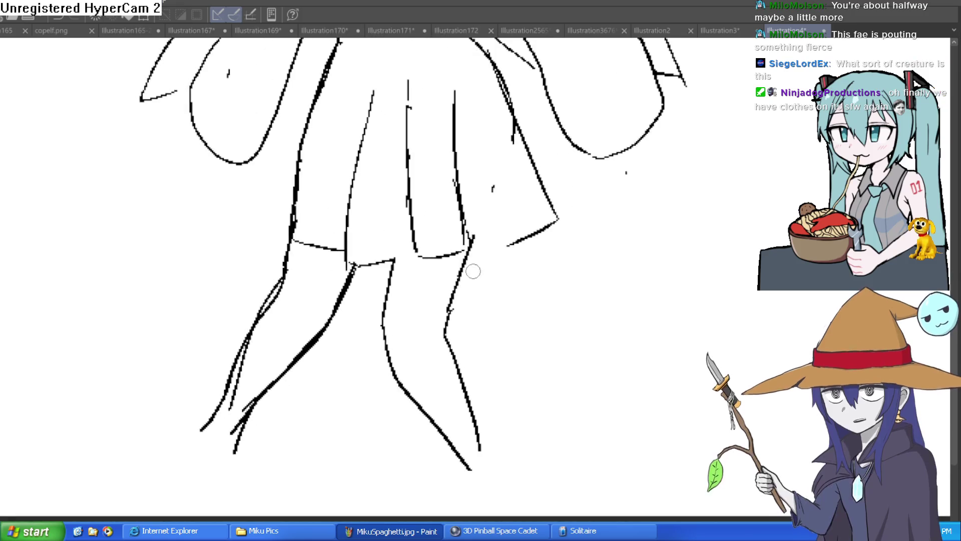
pyautogui.moveTo(469, 246)
pyautogui.mouseDown()
pyautogui.moveTo(541, 216)
pyautogui.moveTo(506, 111)
pyautogui.mouseUp()
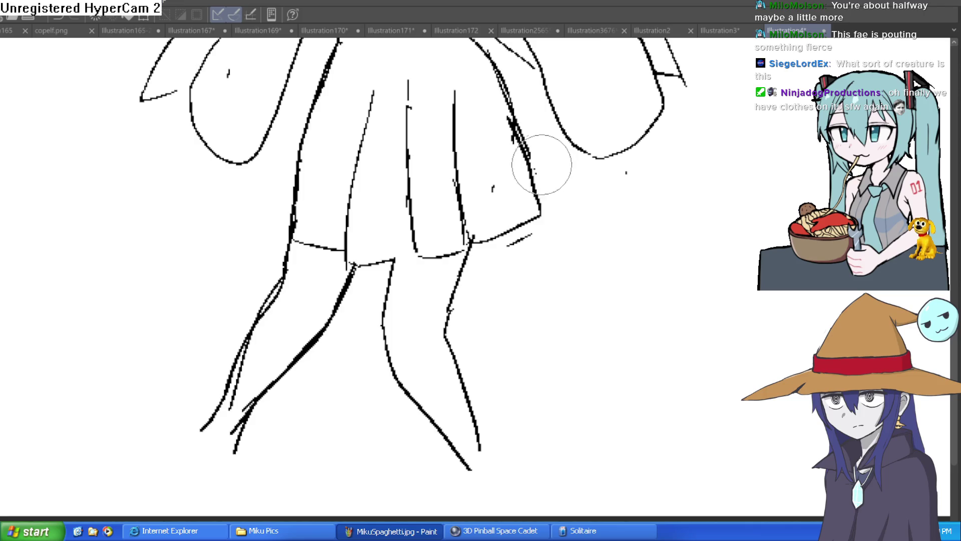
pyautogui.click(521, 239)
pyautogui.click(493, 189)
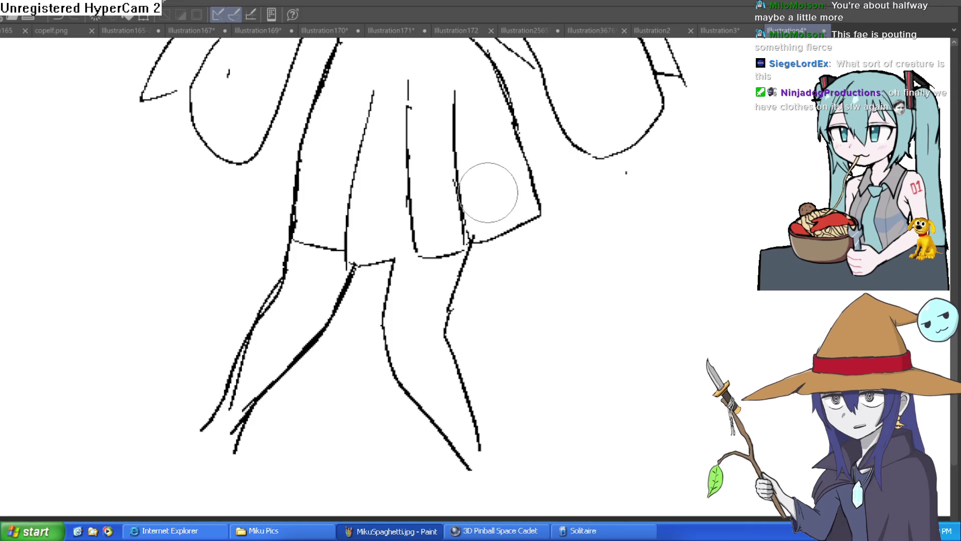
# - Zoom out to the whole page and start transforming the entire drawing to reposition it
pyautogui.scroll(-5, 666, 179)
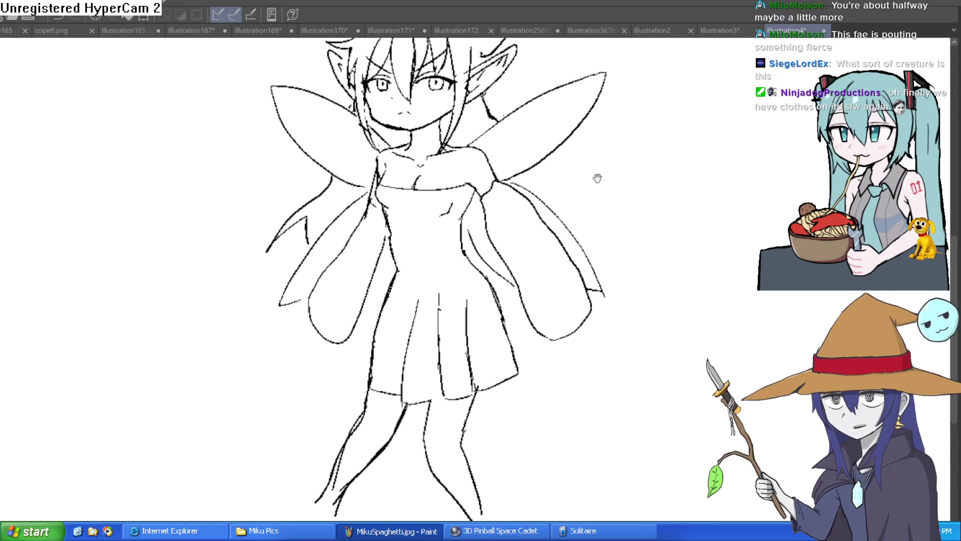
pyautogui.moveTo(598, 200)
pyautogui.mouseDown()
pyautogui.moveTo(595, 236)
pyautogui.moveTo(593, 226)
pyautogui.mouseUp()
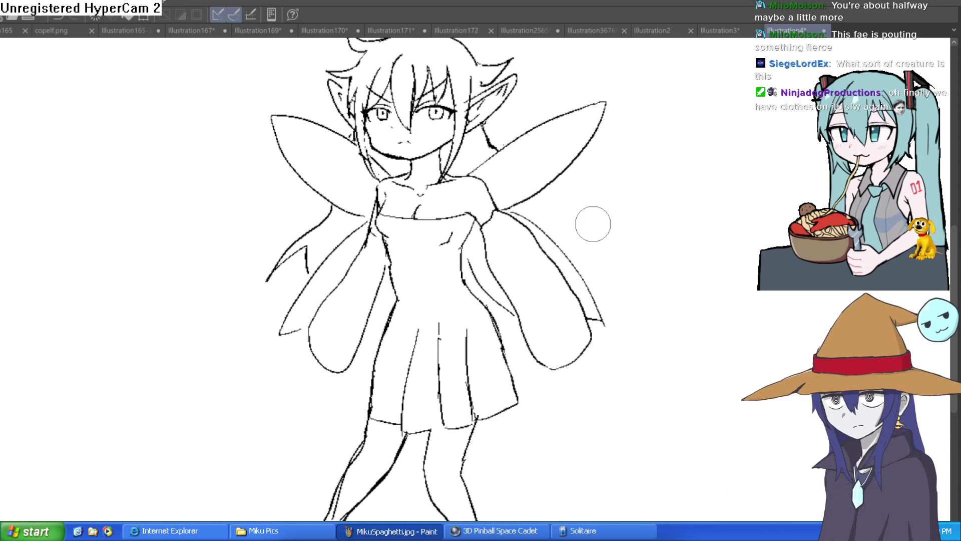
pyautogui.scroll(-3, 593, 224)
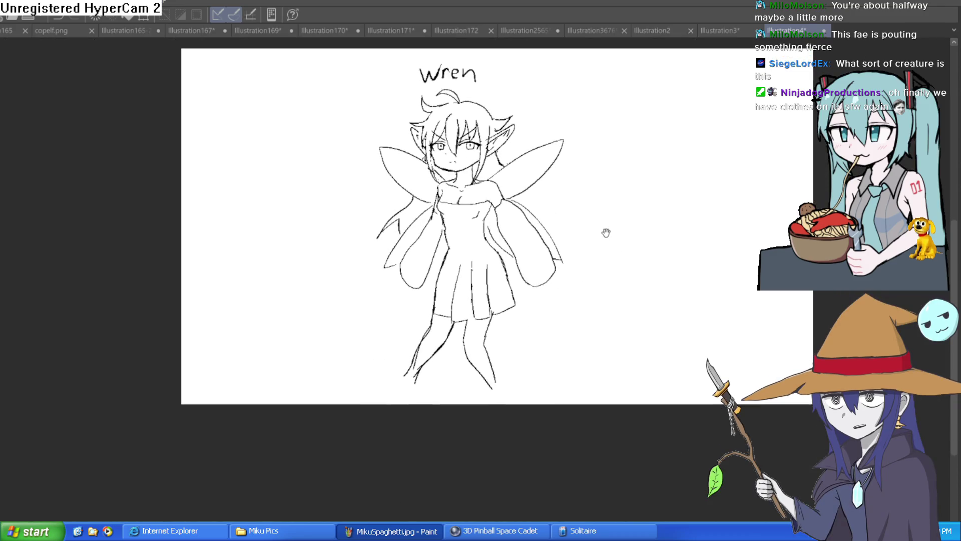
pyautogui.moveTo(593, 223); pyautogui.dragTo(588, 268)
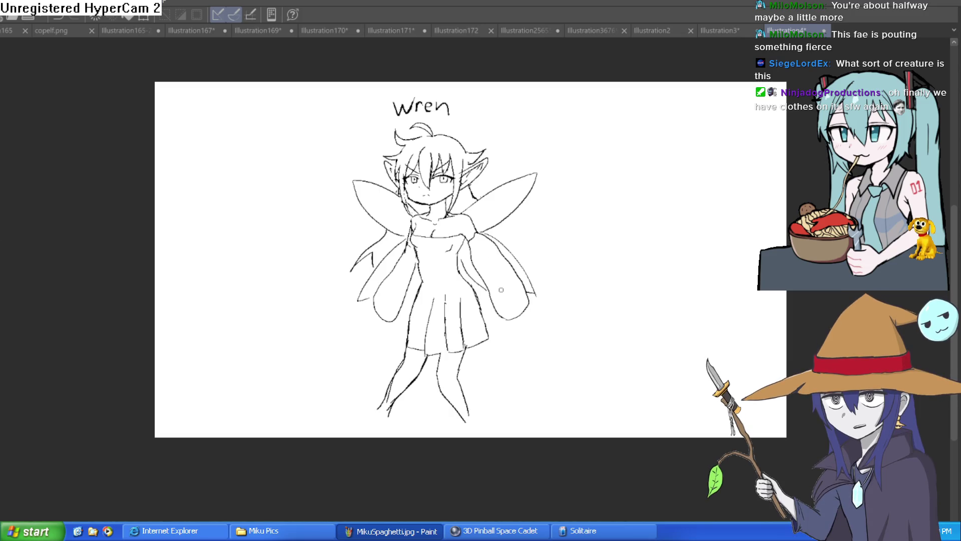
pyautogui.hotkey('ctrl', 't')
pyautogui.moveTo(488, 305)
pyautogui.mouseDown()
pyautogui.moveTo(486, 353)
pyautogui.moveTo(474, 270)
pyautogui.mouseUp()
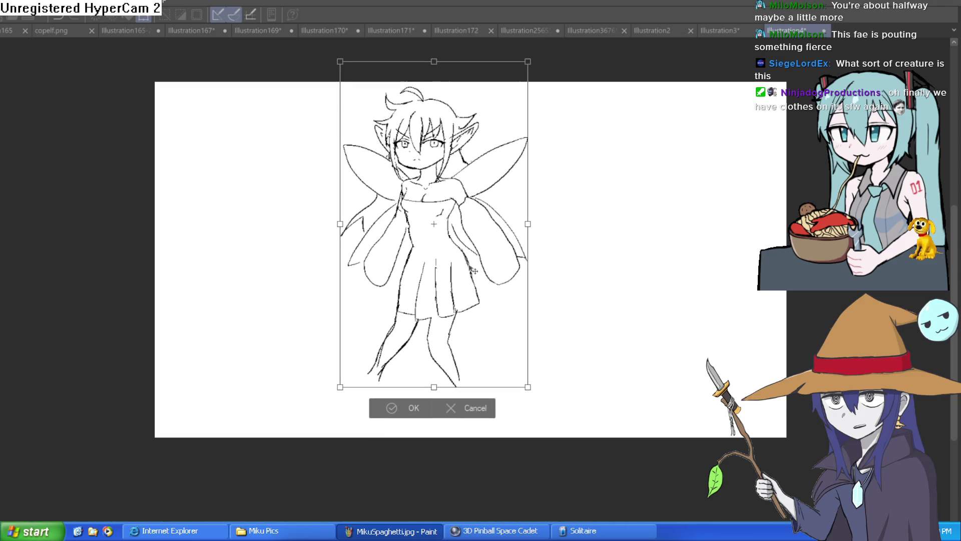
# - Confirm the transformed drawing, then move the drawing and label lower on the page
pyautogui.click(406, 418)
pyautogui.hotkey('ctrl', 't')
pyautogui.moveTo(469, 289)
pyautogui.mouseDown()
pyautogui.moveTo(461, 396)
pyautogui.moveTo(459, 295)
pyautogui.moveTo(459, 309)
pyautogui.mouseUp()
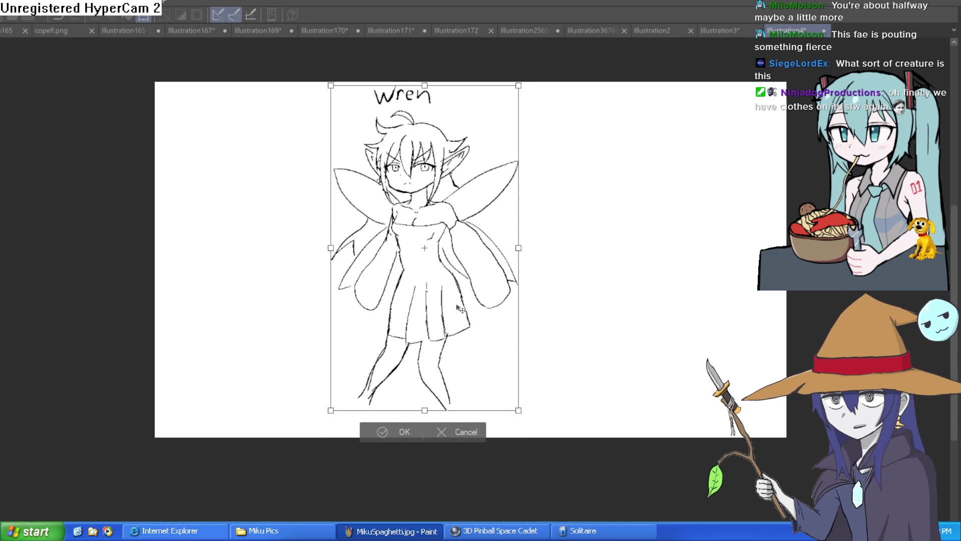
pyautogui.press('Return')
# - Erase the old dress hem and middle fold lines, then draw a new vertical fold
pyautogui.scroll(3, 447, 288)
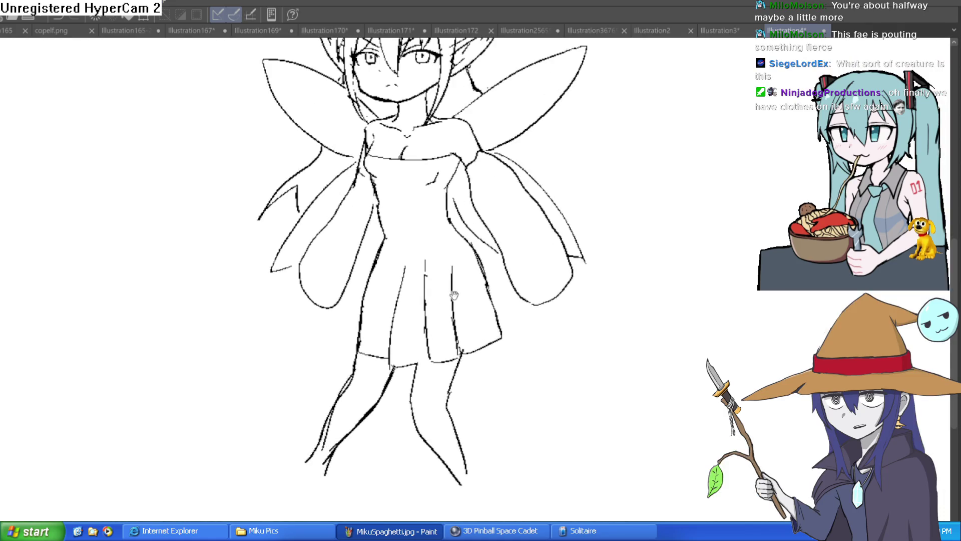
pyautogui.moveTo(431, 361); pyautogui.dragTo(395, 368)
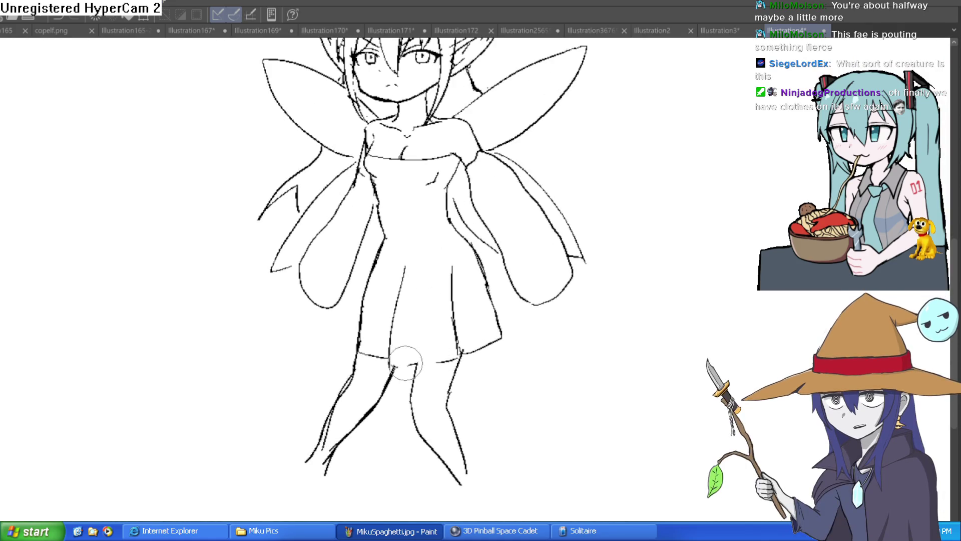
pyautogui.moveTo(448, 268)
pyautogui.mouseDown()
pyautogui.moveTo(446, 344)
pyautogui.moveTo(446, 294)
pyautogui.mouseUp()
pyautogui.scroll(3, 418, 247)
pyautogui.moveTo(411, 190); pyautogui.dragTo(420, 258)
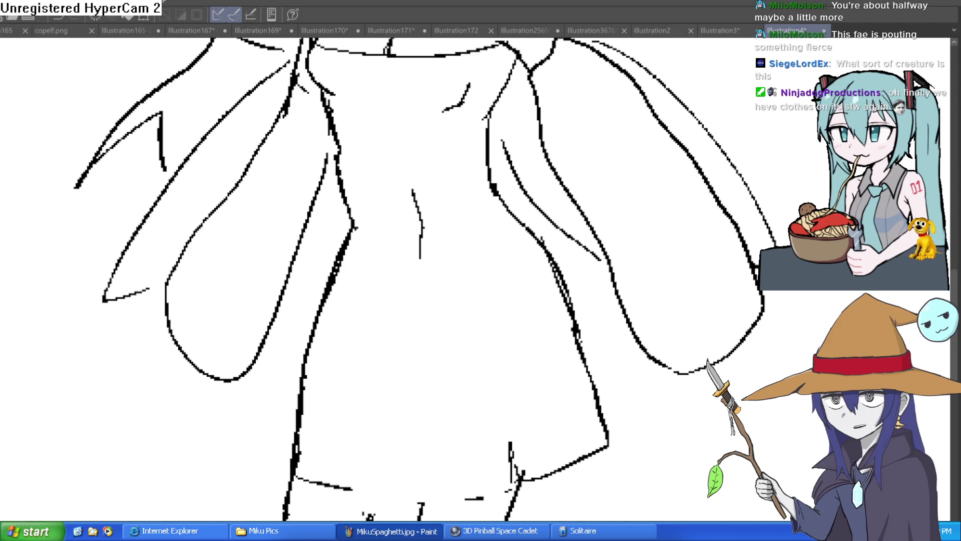
pyautogui.scroll(-3, 418, 248)
pyautogui.scroll(3, 418, 248)
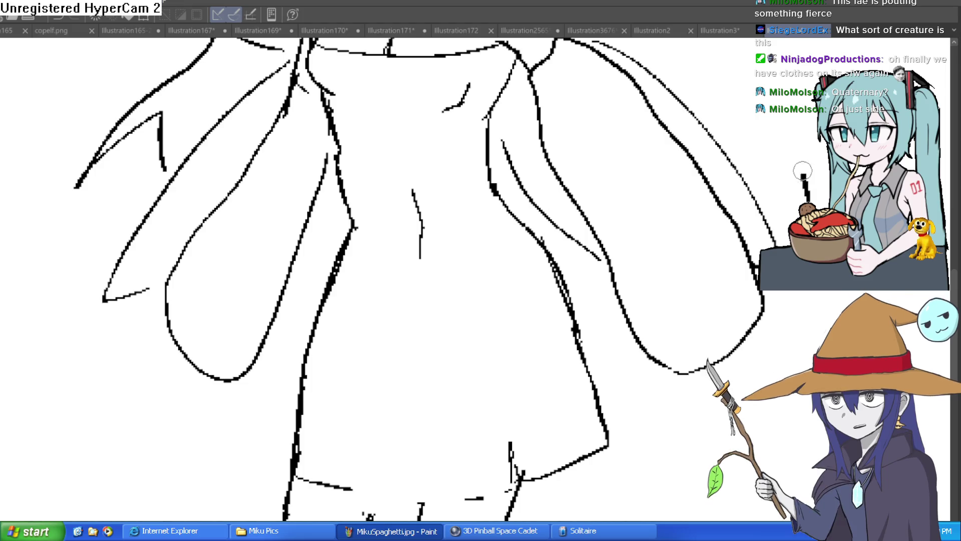
pyautogui.scroll(-3, 711, 206)
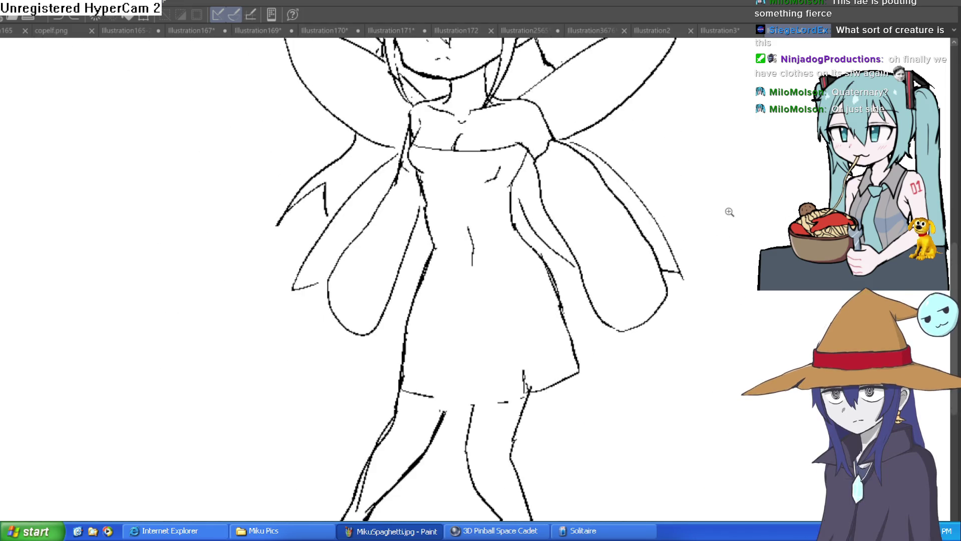
# - Undo a stray stroke beside the fairy and erase the stray hair spikes on her head
pyautogui.scroll(-2, 726, 215)
pyautogui.moveTo(723, 223)
pyautogui.mouseDown()
pyautogui.moveTo(715, 277)
pyautogui.moveTo(702, 286)
pyautogui.moveTo(712, 274)
pyautogui.mouseUp()
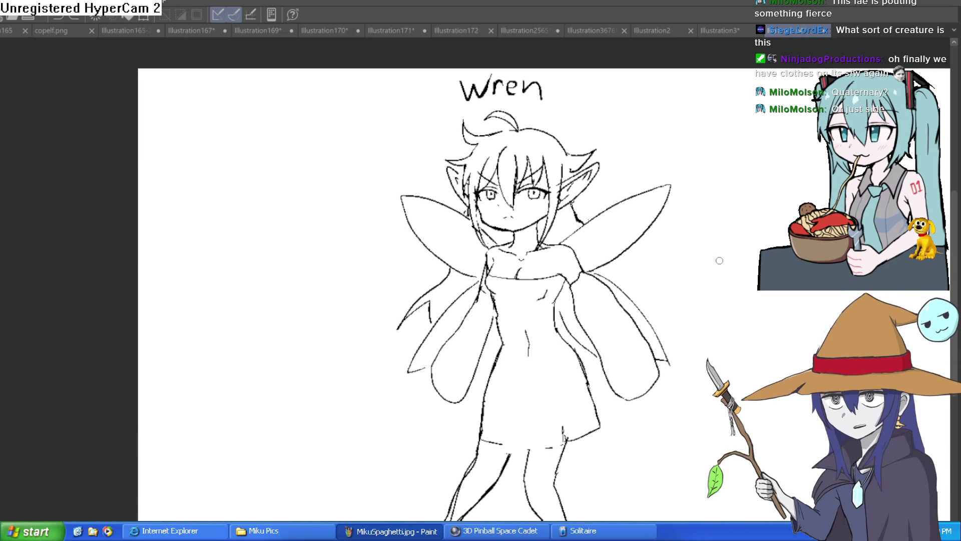
pyautogui.moveTo(732, 256); pyautogui.dragTo(722, 273)
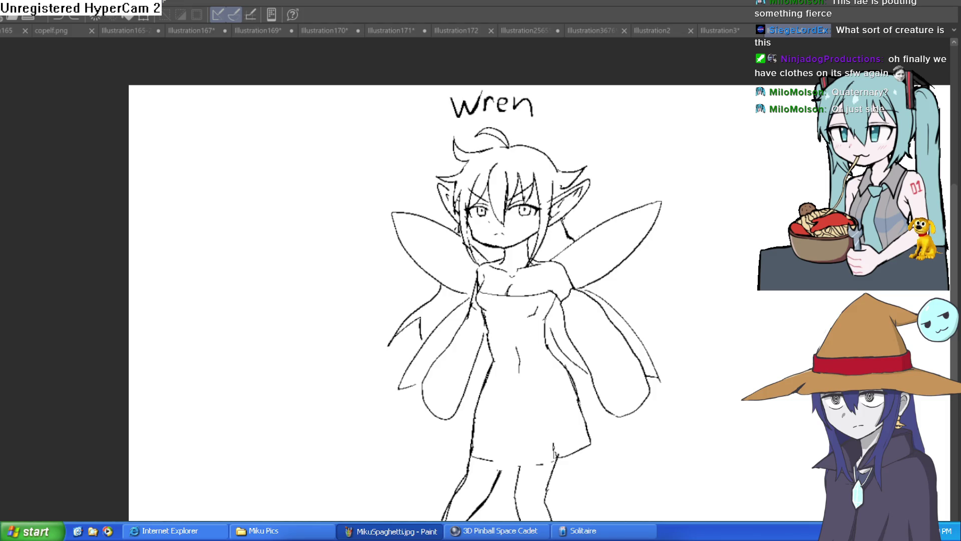
pyautogui.moveTo(718, 269)
pyautogui.mouseDown()
pyautogui.moveTo(711, 321)
pyautogui.moveTo(736, 260)
pyautogui.mouseUp()
pyautogui.hotkey('ctrl', 'z')
pyautogui.scroll(3, 587, 178)
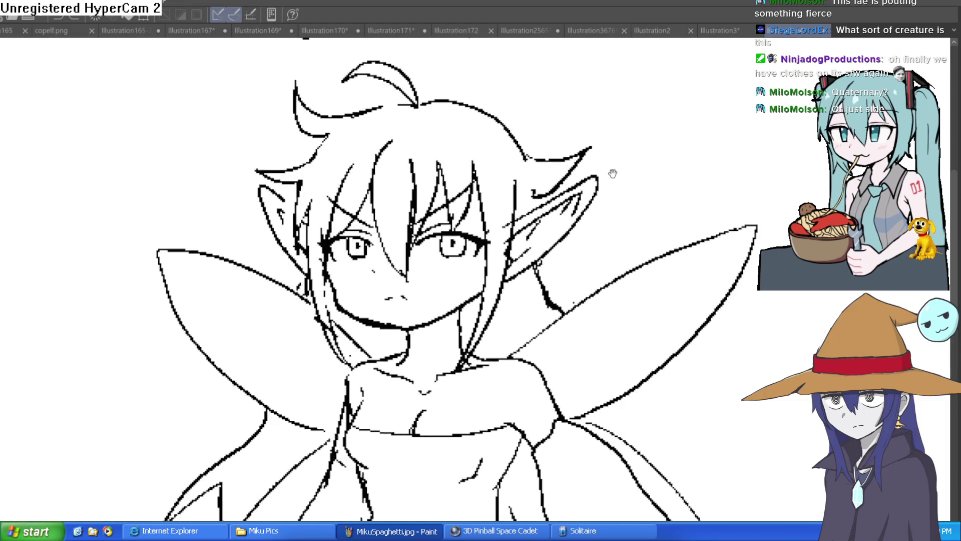
pyautogui.press('e')
pyautogui.moveTo(538, 200)
pyautogui.mouseDown()
pyautogui.moveTo(488, 236)
pyautogui.moveTo(479, 215)
pyautogui.mouseUp()
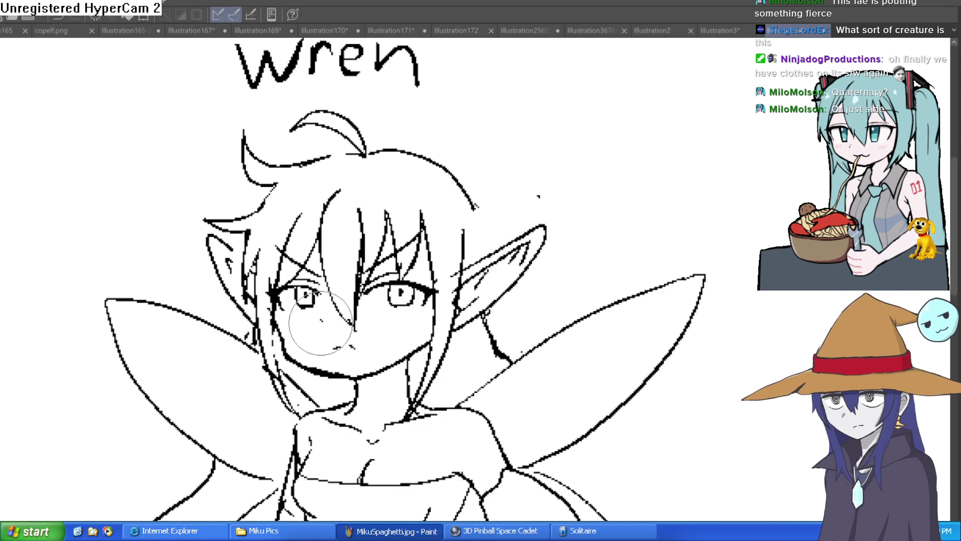
# - Draw a hair strand from the head down to the chest, then erase marks on the left wing
pyautogui.scroll(-4, 397, 172)
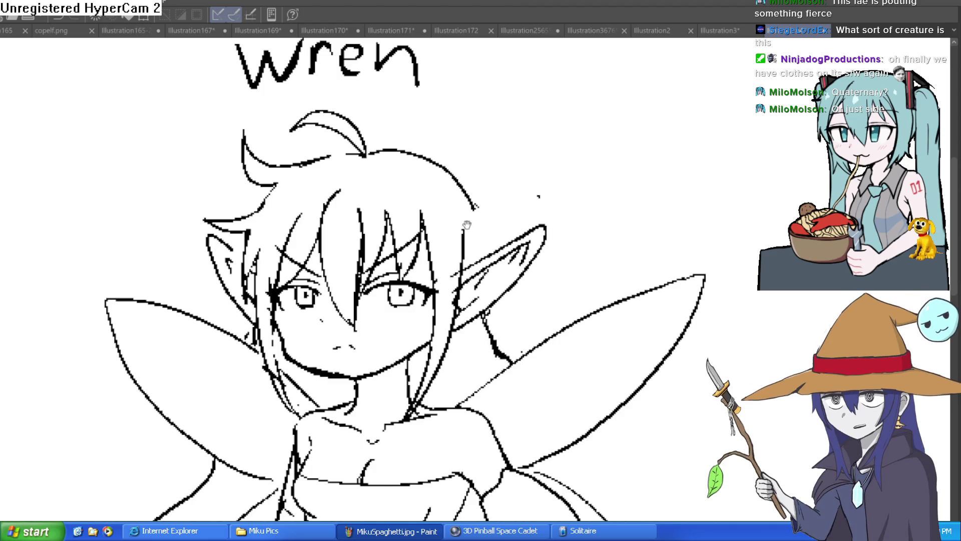
pyautogui.scroll(2, 397, 171)
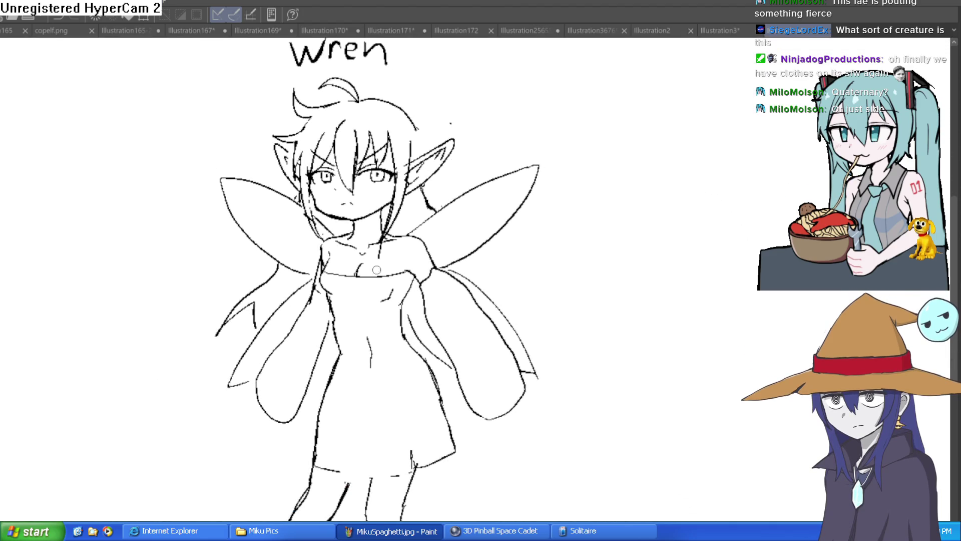
pyautogui.moveTo(379, 291); pyautogui.dragTo(400, 176)
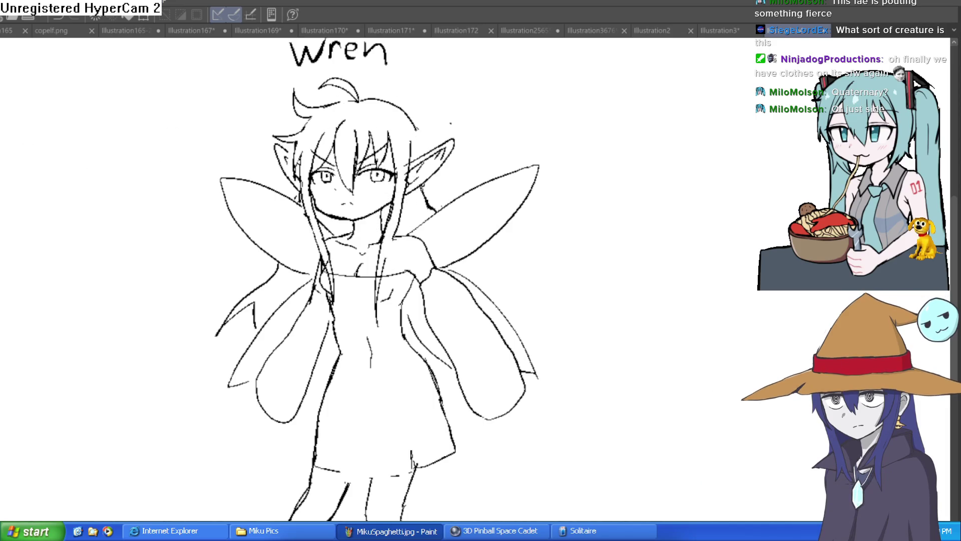
pyautogui.moveTo(469, 232); pyautogui.dragTo(462, 191)
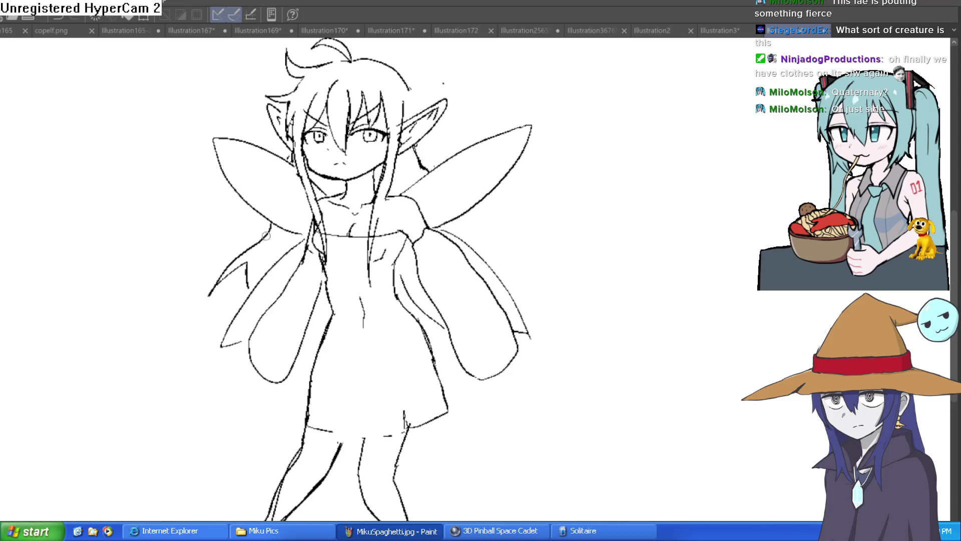
pyautogui.moveTo(262, 251)
pyautogui.mouseDown()
pyautogui.moveTo(243, 253)
pyautogui.moveTo(268, 224)
pyautogui.moveTo(236, 260)
pyautogui.mouseUp()
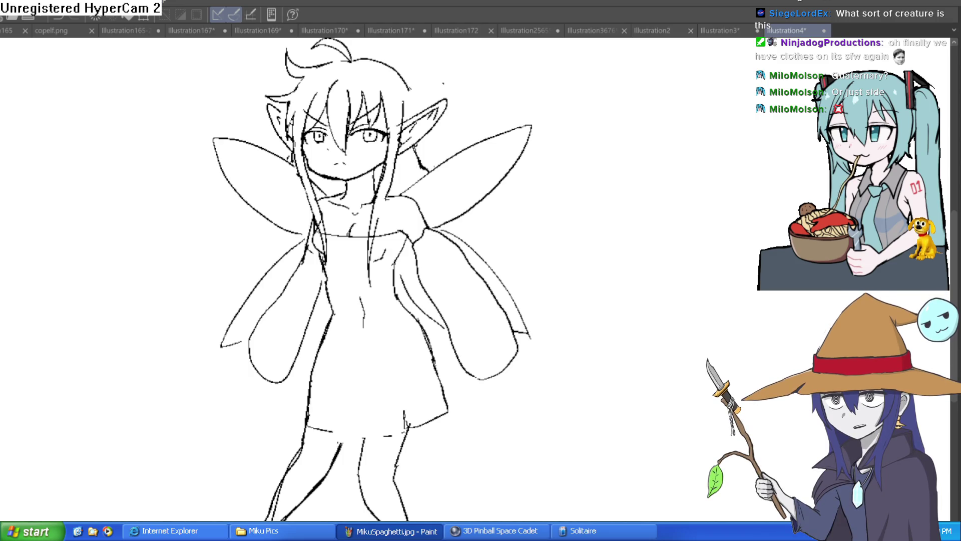
# - Pan back to the 'wren' title and enlarge the brush size
pyautogui.moveTo(173, 81); pyautogui.dragTo(174, 133)
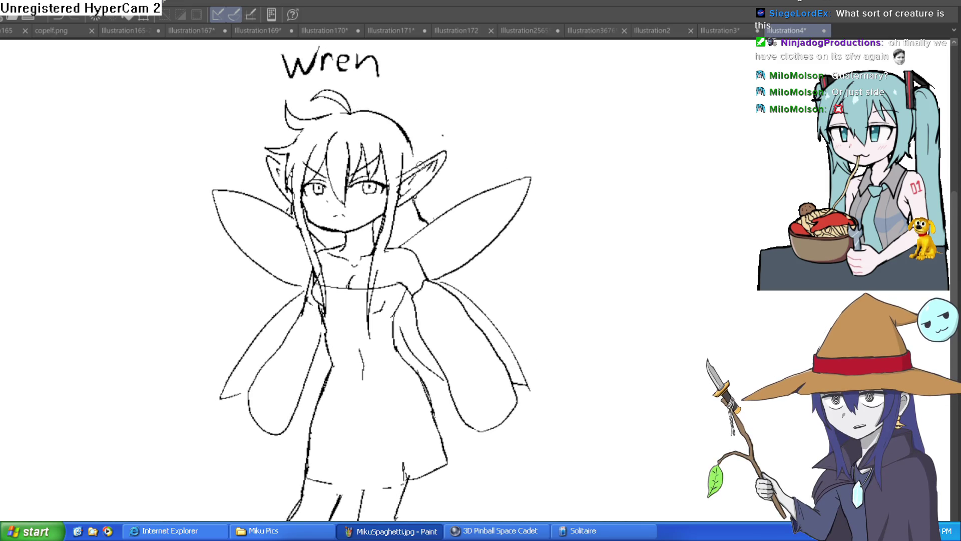
pyautogui.press(']')
pyautogui.press(']')
pyautogui.press(']')
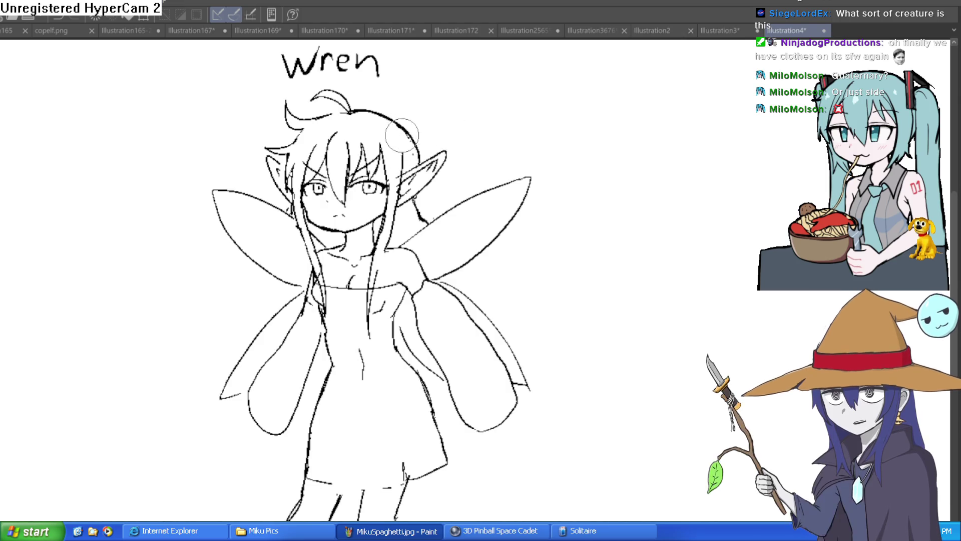
pyautogui.scroll(-3, 503, 107)
# - Draw the dress's top edge across the chest and tidy the lines near the neck
pyautogui.scroll(5, 462, 113)
pyautogui.scroll(-3, 462, 113)
pyautogui.scroll(4, 471, 281)
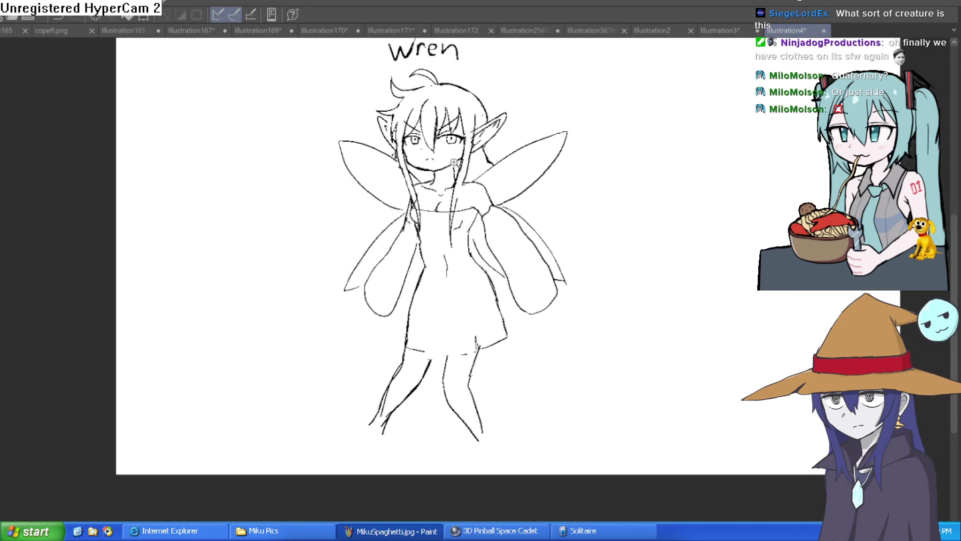
pyautogui.scroll(2, 450, 182)
pyautogui.moveTo(447, 190); pyautogui.dragTo(399, 197)
pyautogui.moveTo(382, 234); pyautogui.dragTo(371, 293)
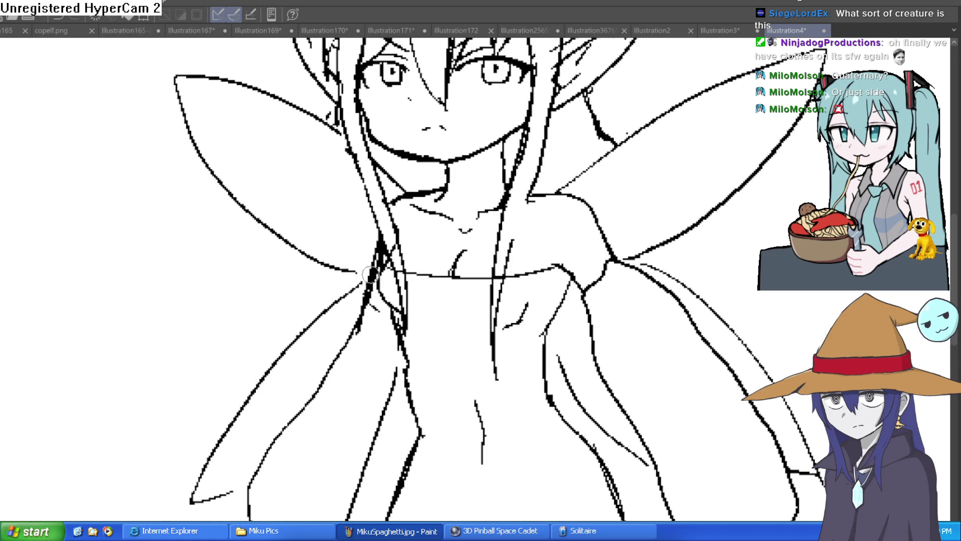
# - Erase the short stroke at the skirt's right hem and draw a new hem line across the bottom
pyautogui.scroll(-5, 545, 185)
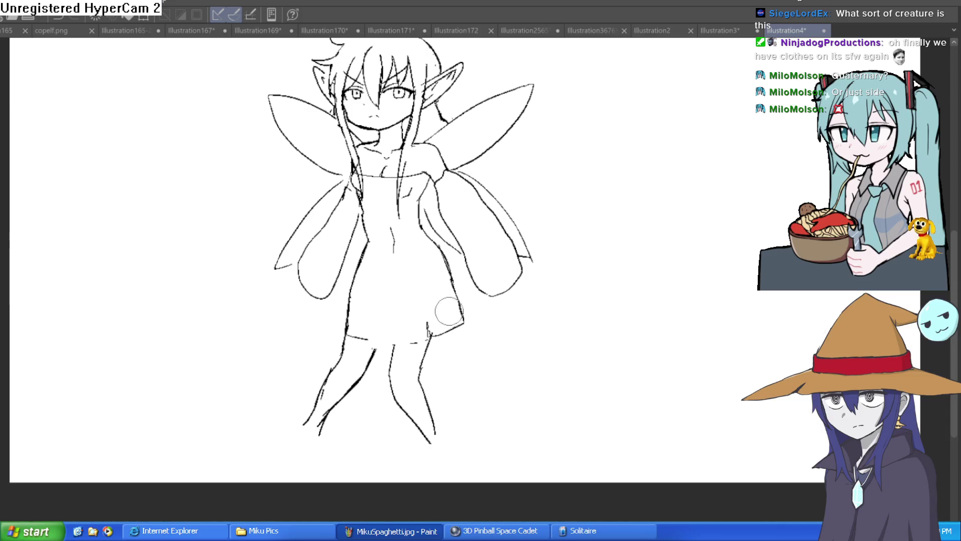
pyautogui.moveTo(440, 300)
pyautogui.mouseDown()
pyautogui.moveTo(429, 333)
pyautogui.moveTo(457, 307)
pyautogui.mouseUp()
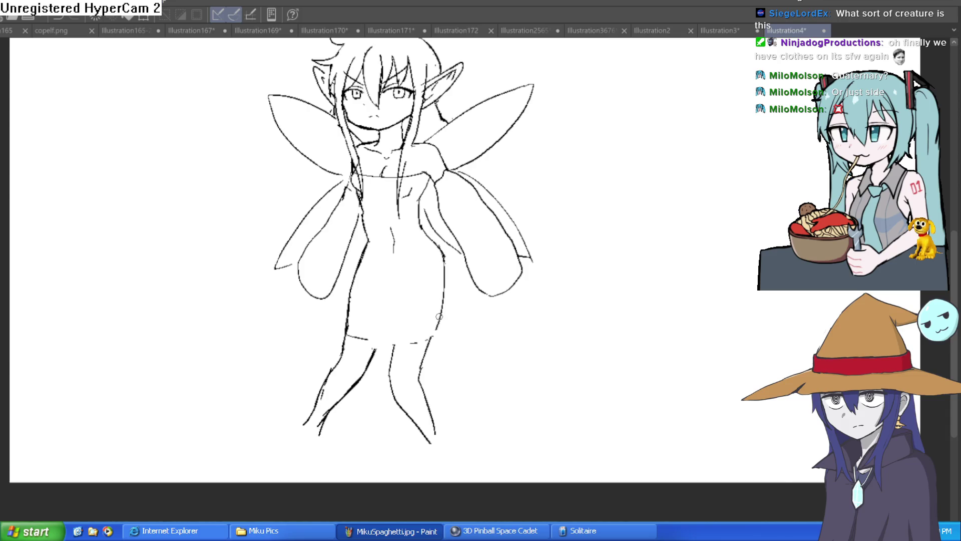
pyautogui.moveTo(431, 338); pyautogui.dragTo(348, 333)
pyautogui.scroll(-3, 519, 268)
pyautogui.scroll(5, 468, 275)
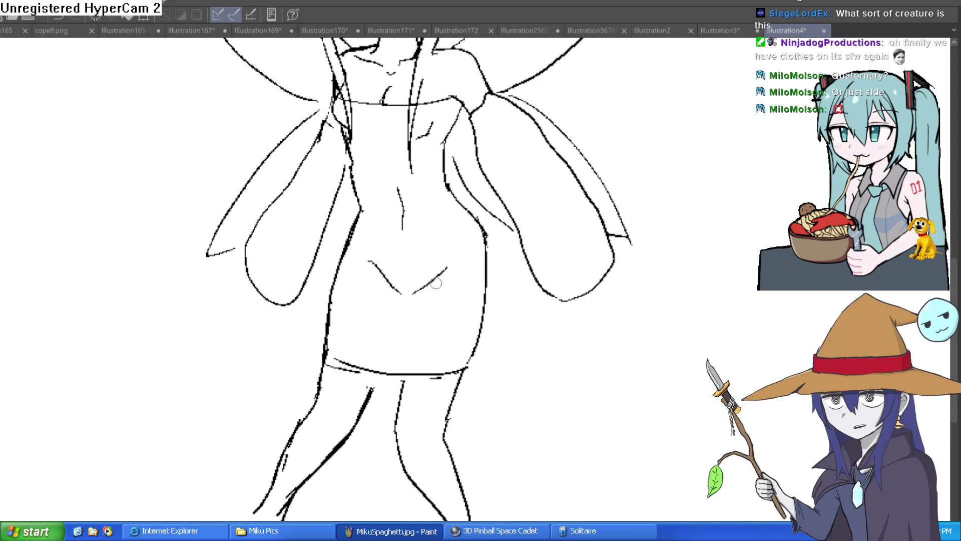
pyautogui.scroll(-3, 540, 256)
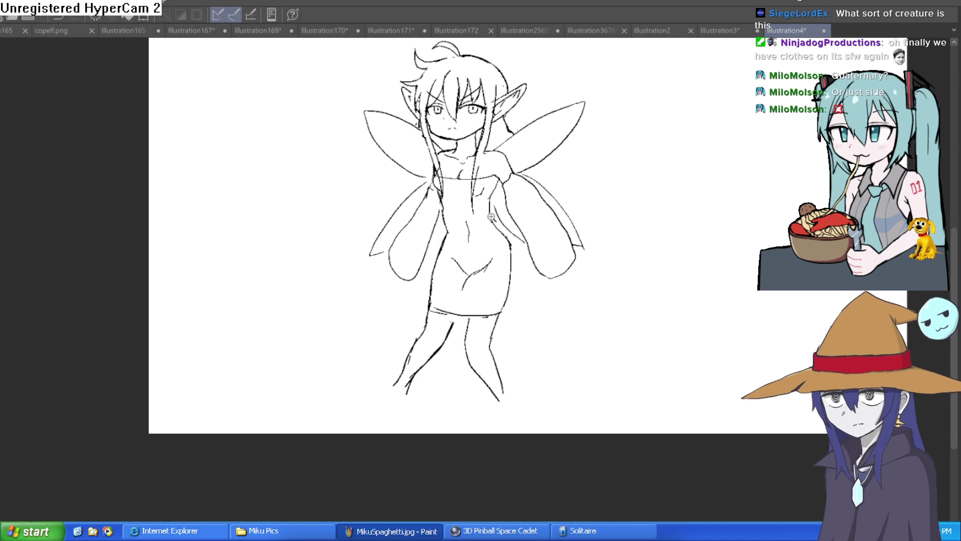
# - Erase the ends of the old belly stroke and draw a new diagonal belly line with a gap
pyautogui.scroll(3, 465, 283)
pyautogui.moveTo(548, 219)
pyautogui.mouseDown()
pyautogui.moveTo(543, 209)
pyautogui.moveTo(498, 239)
pyautogui.moveTo(537, 208)
pyautogui.mouseUp()
pyautogui.moveTo(431, 227); pyautogui.dragTo(422, 186)
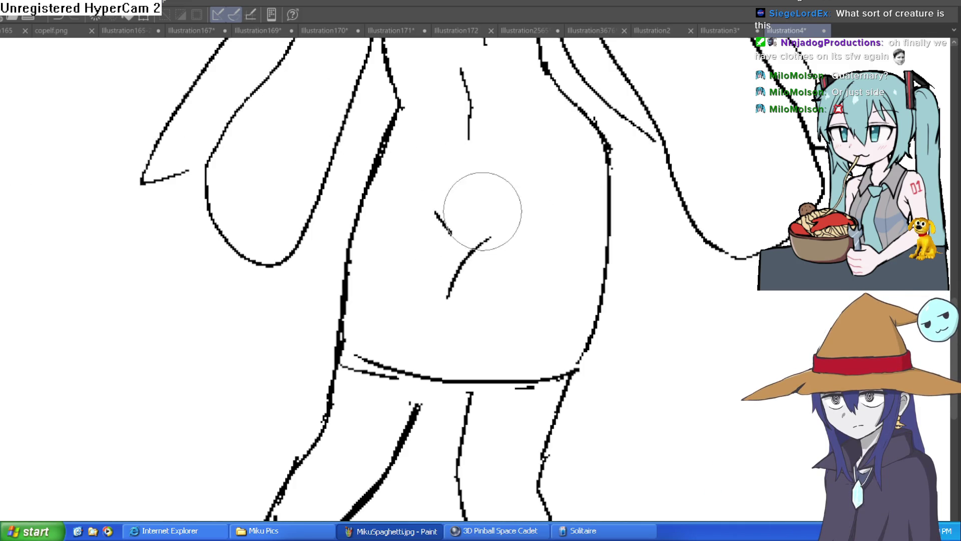
pyautogui.scroll(-4, 493, 230)
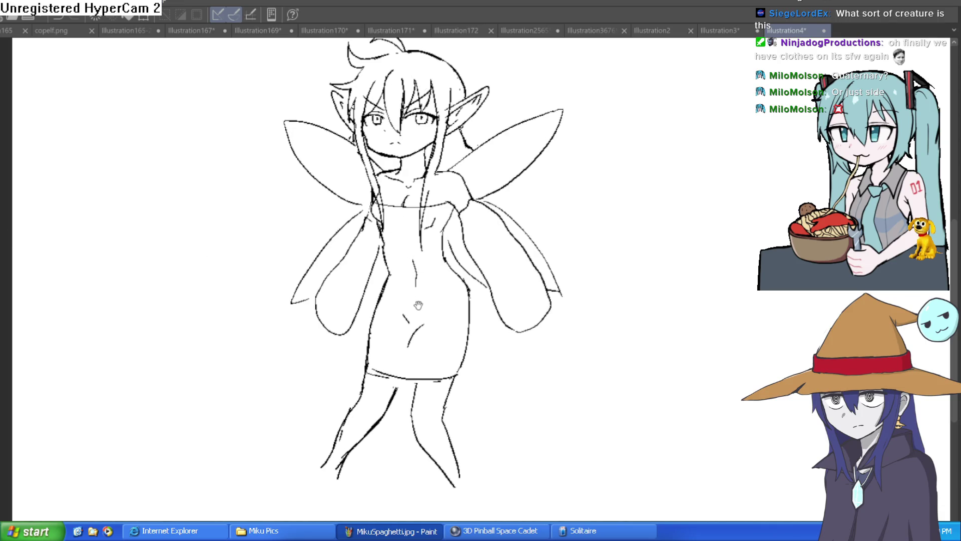
pyautogui.scroll(4, 420, 305)
pyautogui.moveTo(390, 293)
pyautogui.mouseDown()
pyautogui.moveTo(448, 232)
pyautogui.moveTo(373, 328)
pyautogui.mouseUp()
pyautogui.moveTo(415, 281); pyautogui.dragTo(408, 275)
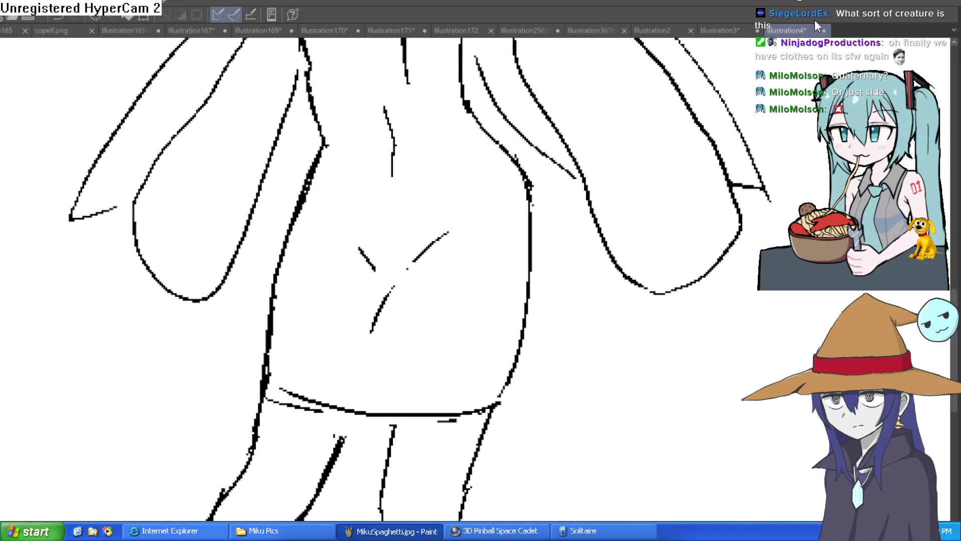
# - Draw the curved leg line from the hip, the inner-thigh lines and a V at the crotch
pyautogui.scroll(-3, 527, 341)
pyautogui.moveTo(527, 342); pyautogui.dragTo(506, 247)
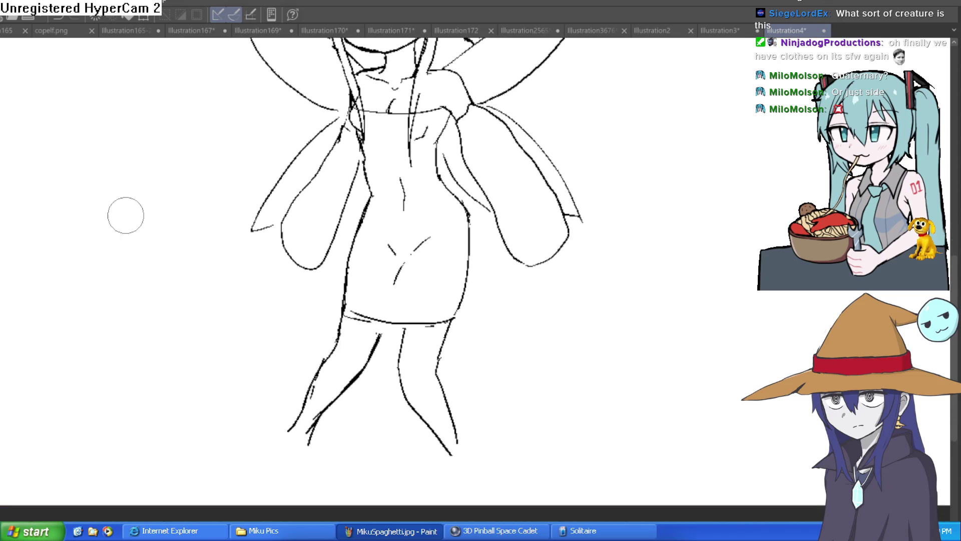
pyautogui.moveTo(406, 186); pyautogui.dragTo(345, 103)
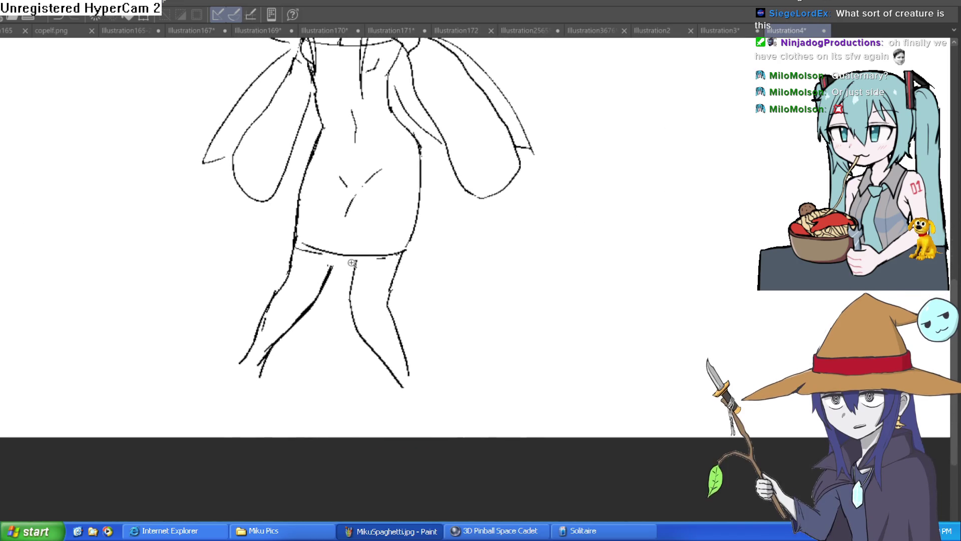
pyautogui.scroll(3, 356, 175)
pyautogui.moveTo(293, 307)
pyautogui.mouseDown()
pyautogui.moveTo(243, 343)
pyautogui.moveTo(243, 316)
pyautogui.moveTo(219, 324)
pyautogui.moveTo(259, 307)
pyautogui.mouseUp()
pyautogui.hotkey('ctrl', 'z')
pyautogui.hotkey('ctrl', 'z')
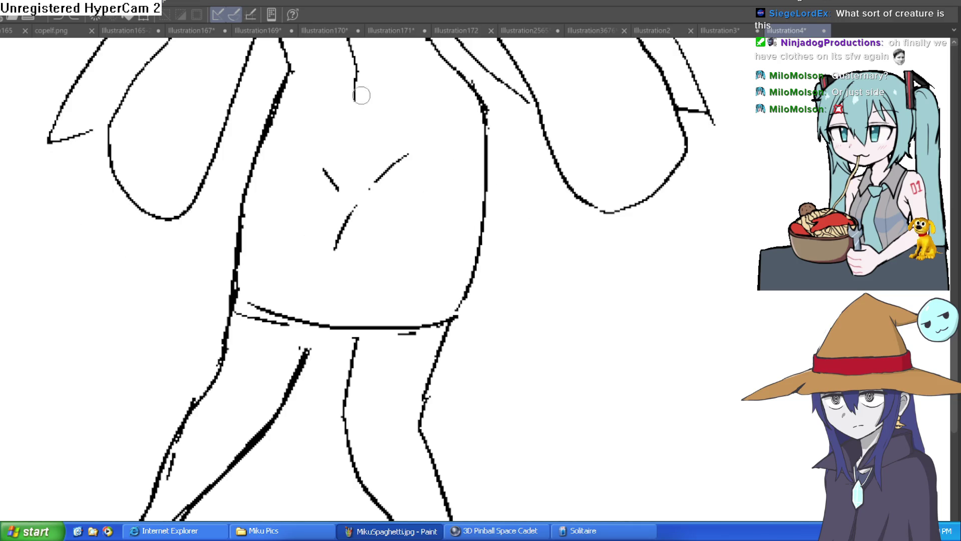
pyautogui.moveTo(379, 179)
pyautogui.mouseDown()
pyautogui.moveTo(355, 350)
pyautogui.moveTo(347, 250)
pyautogui.moveTo(362, 198)
pyautogui.mouseUp()
pyautogui.moveTo(303, 368); pyautogui.dragTo(347, 226)
pyautogui.moveTo(317, 169); pyautogui.dragTo(349, 216)
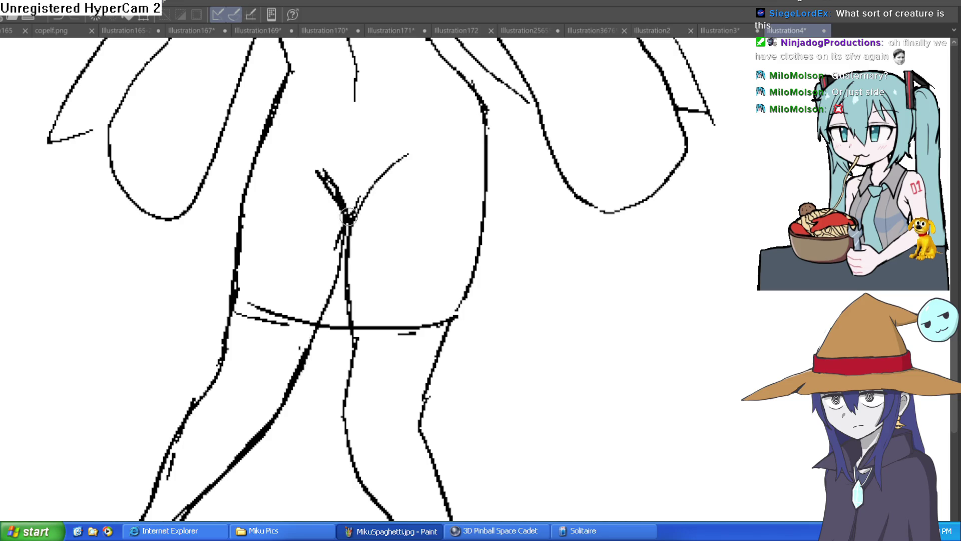
pyautogui.moveTo(422, 217)
pyautogui.mouseDown()
pyautogui.moveTo(393, 281)
pyautogui.moveTo(412, 215)
pyautogui.moveTo(394, 267)
pyautogui.moveTo(379, 413)
pyautogui.moveTo(365, 272)
pyautogui.mouseUp()
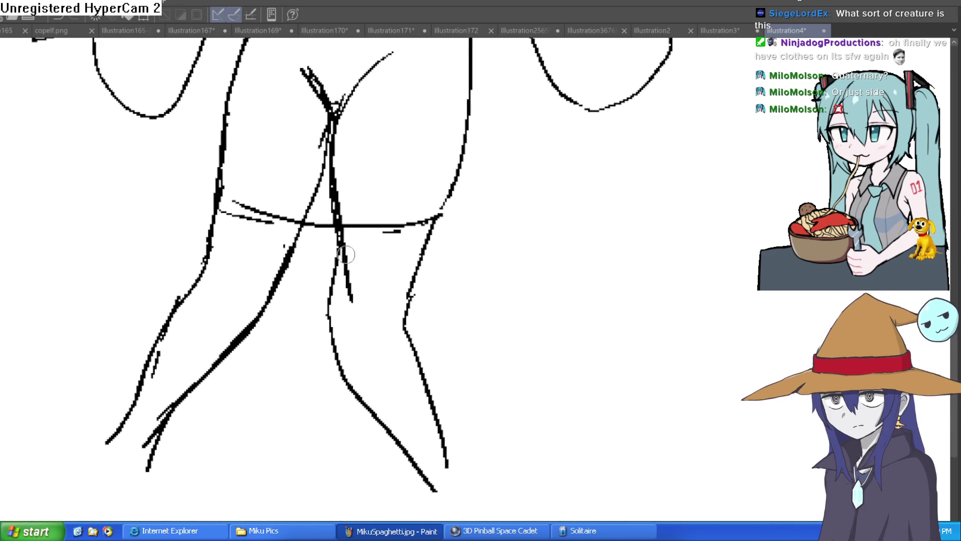
# - Discard the right-hip strokes, trim the inner-leg line, and zoom in on the right hip
pyautogui.scroll(-2, 404, 248)
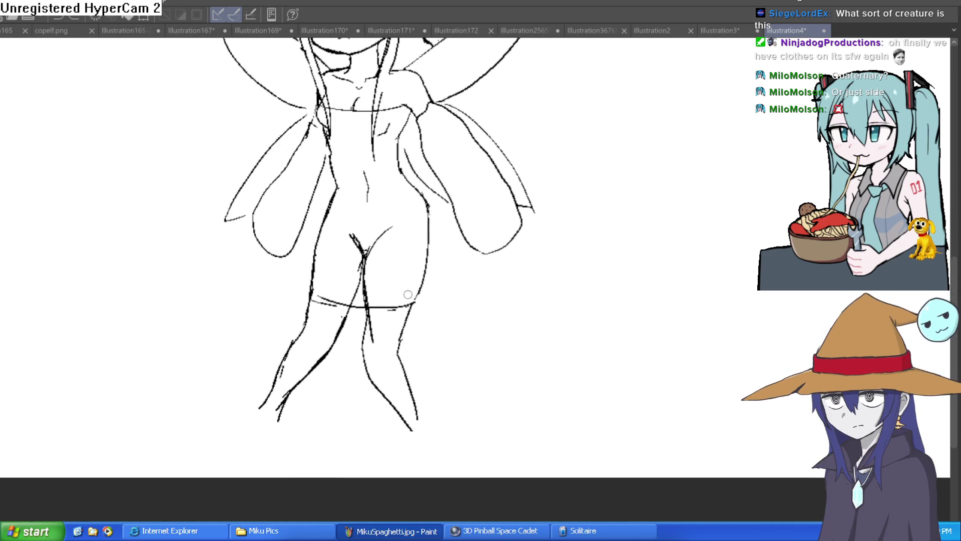
pyautogui.scroll(2, 419, 227)
pyautogui.moveTo(401, 181)
pyautogui.mouseDown()
pyautogui.moveTo(437, 234)
pyautogui.moveTo(441, 295)
pyautogui.mouseUp()
pyautogui.press('e')
pyautogui.hotkey('ctrl', 'z')
pyautogui.hotkey('ctrl', 'z')
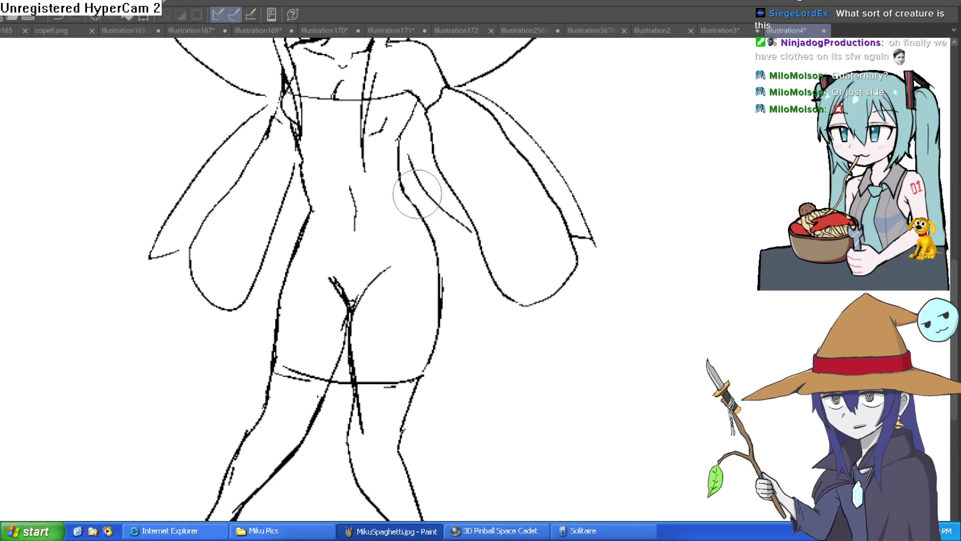
pyautogui.moveTo(397, 361)
pyautogui.mouseDown()
pyautogui.moveTo(354, 458)
pyautogui.moveTo(401, 452)
pyautogui.moveTo(365, 401)
pyautogui.moveTo(354, 337)
pyautogui.mouseUp()
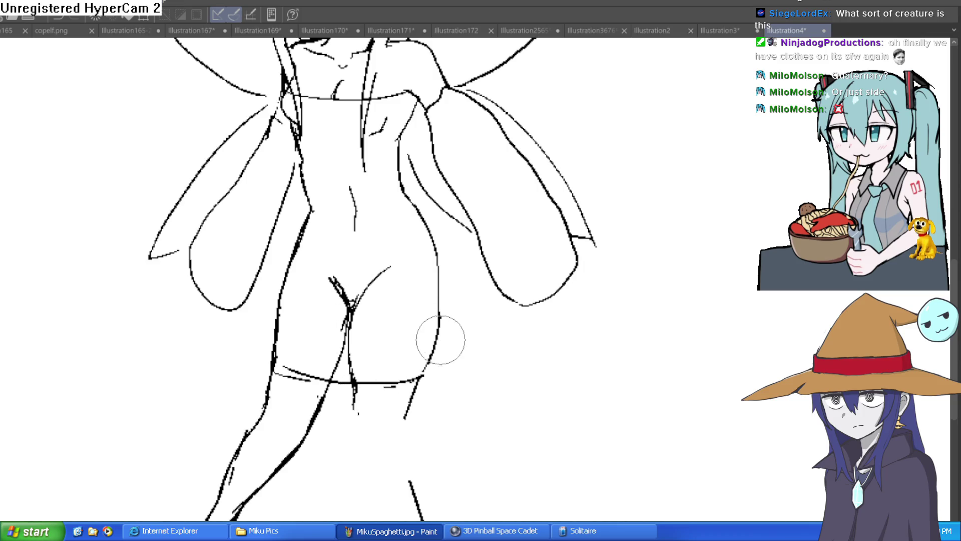
pyautogui.hotkey('ctrl', '0')
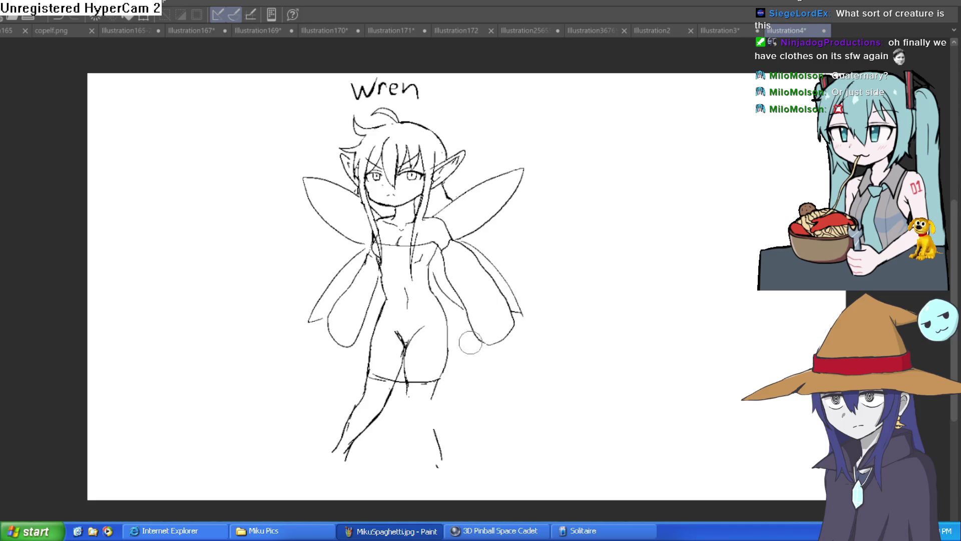
pyautogui.click(441, 367)
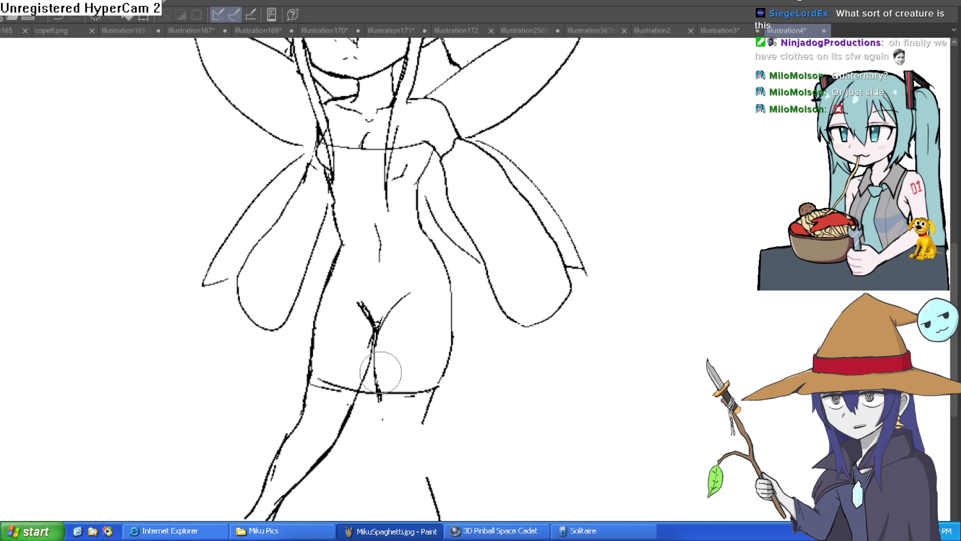
# - Erase the V-shaped crotch lines and the thick blob near the hip, discarding trial leg lines
pyautogui.moveTo(365, 348)
pyautogui.mouseDown()
pyautogui.moveTo(361, 302)
pyautogui.moveTo(403, 279)
pyautogui.mouseUp()
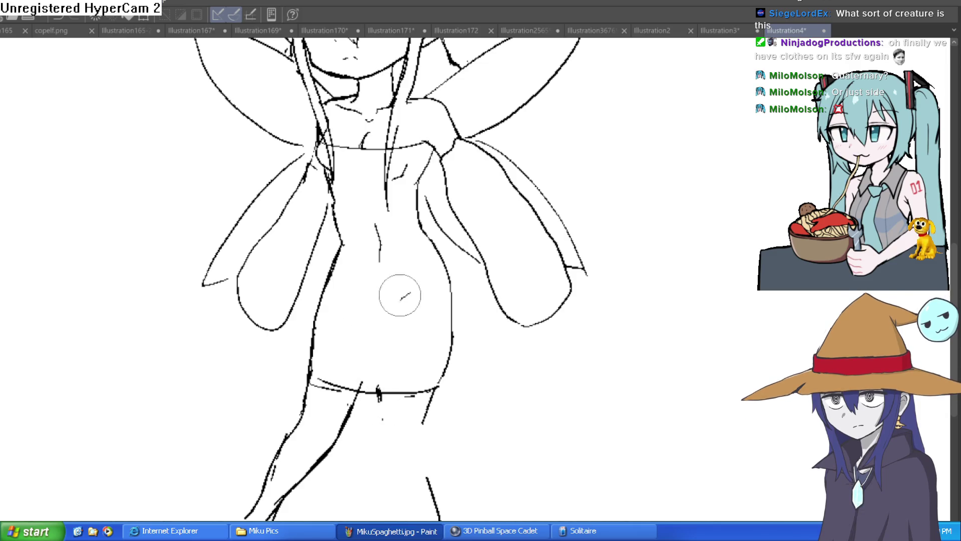
pyautogui.moveTo(384, 377)
pyautogui.mouseDown()
pyautogui.moveTo(322, 386)
pyautogui.moveTo(382, 377)
pyautogui.moveTo(422, 403)
pyautogui.moveTo(374, 397)
pyautogui.moveTo(430, 404)
pyautogui.moveTo(414, 429)
pyautogui.moveTo(365, 410)
pyautogui.mouseUp()
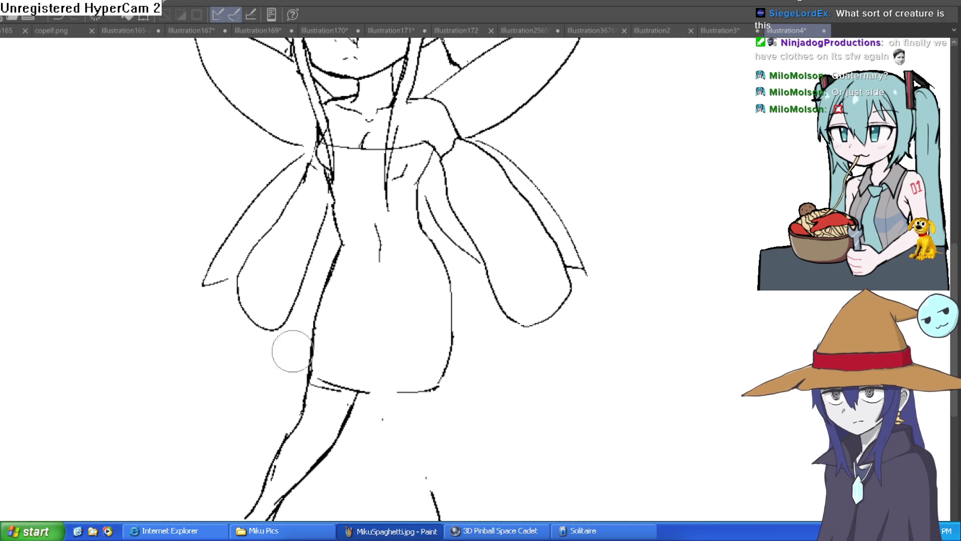
pyautogui.moveTo(414, 358)
pyautogui.mouseDown()
pyautogui.moveTo(338, 294)
pyautogui.moveTo(323, 311)
pyautogui.moveTo(285, 260)
pyautogui.mouseUp()
pyautogui.hotkey('ctrl', 'z')
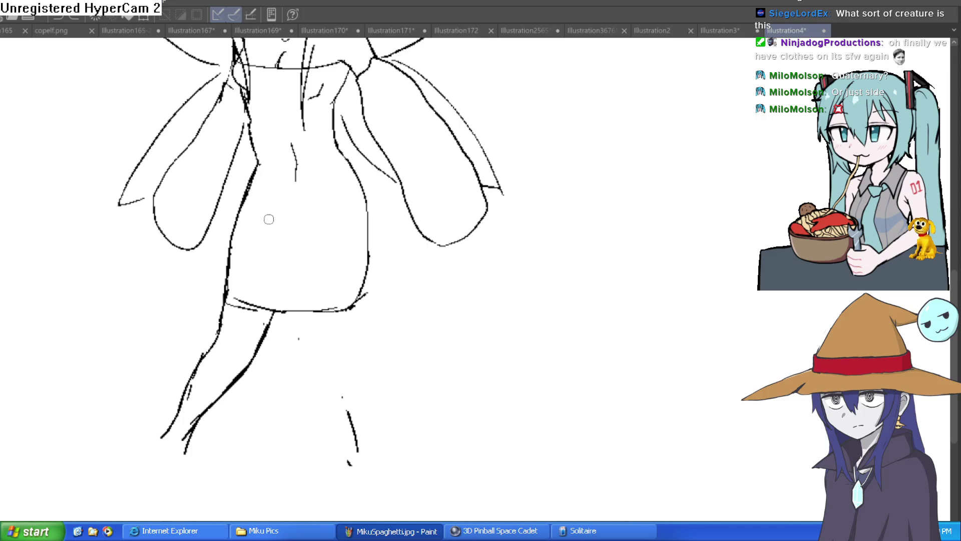
pyautogui.moveTo(268, 324); pyautogui.dragTo(299, 243)
pyautogui.hotkey('ctrl', 'z')
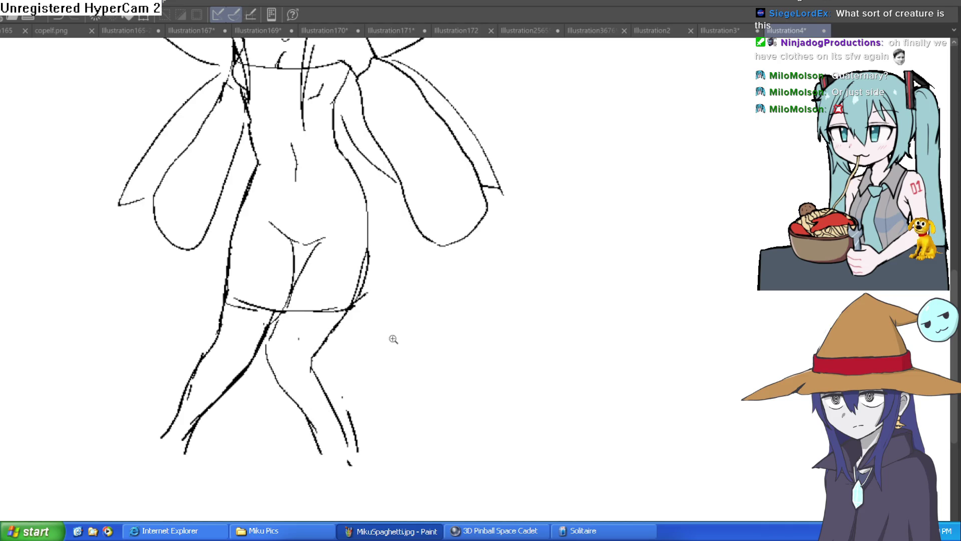
# - Redraw the upper thigh line thinner, then fit and recentre the whole fairy in the window
pyautogui.scroll(-5, 392, 340)
pyautogui.scroll(6, 414, 358)
pyautogui.moveTo(351, 296); pyautogui.dragTo(401, 266)
pyautogui.moveTo(332, 356); pyautogui.dragTo(362, 296)
pyautogui.hotkey('ctrl', 'z')
pyautogui.moveTo(401, 266); pyautogui.dragTo(375, 297)
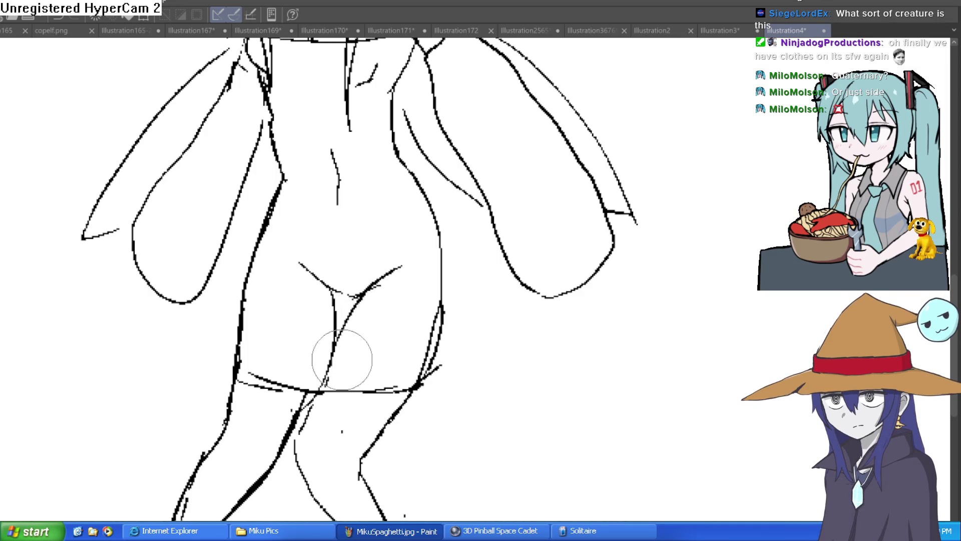
pyautogui.hotkey('ctrl', '0')
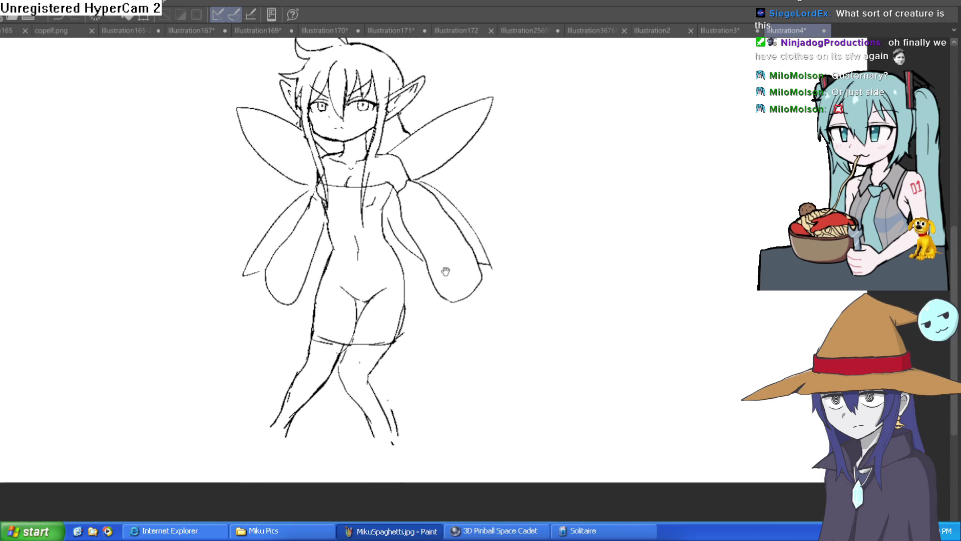
pyautogui.moveTo(443, 271); pyautogui.dragTo(437, 255)
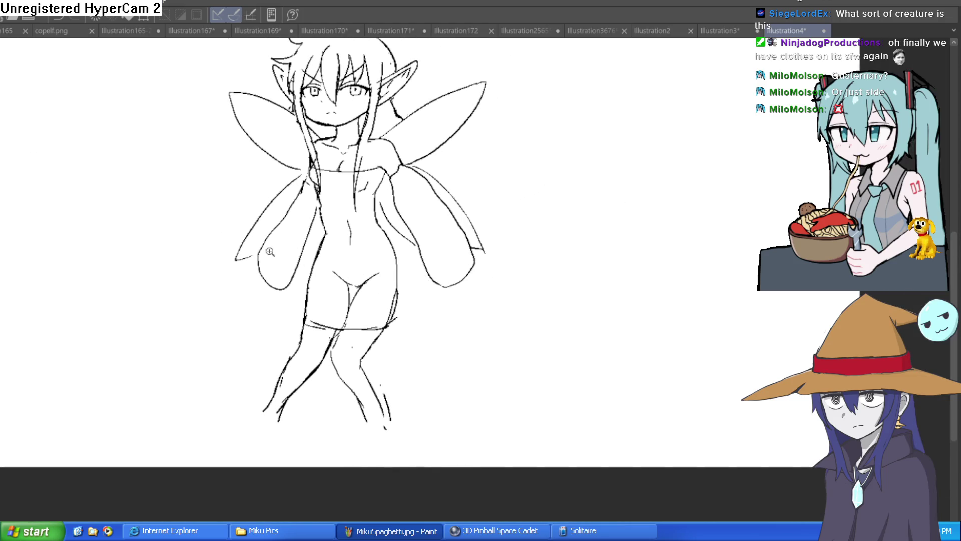
# - Zoom in on the legs and ink a curve around the fairy's left heel
pyautogui.click(259, 243)
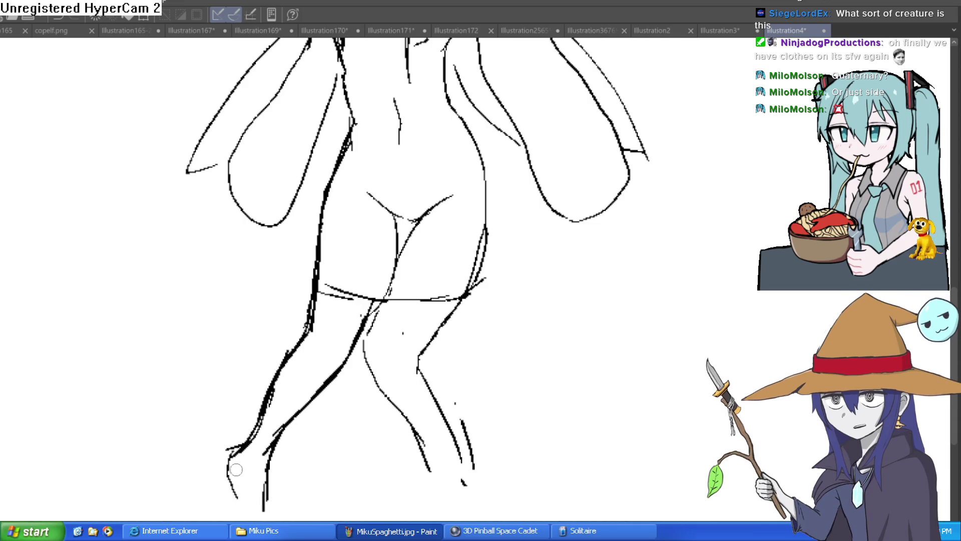
pyautogui.scroll(-3, 268, 420)
pyautogui.moveTo(246, 329); pyautogui.dragTo(265, 429)
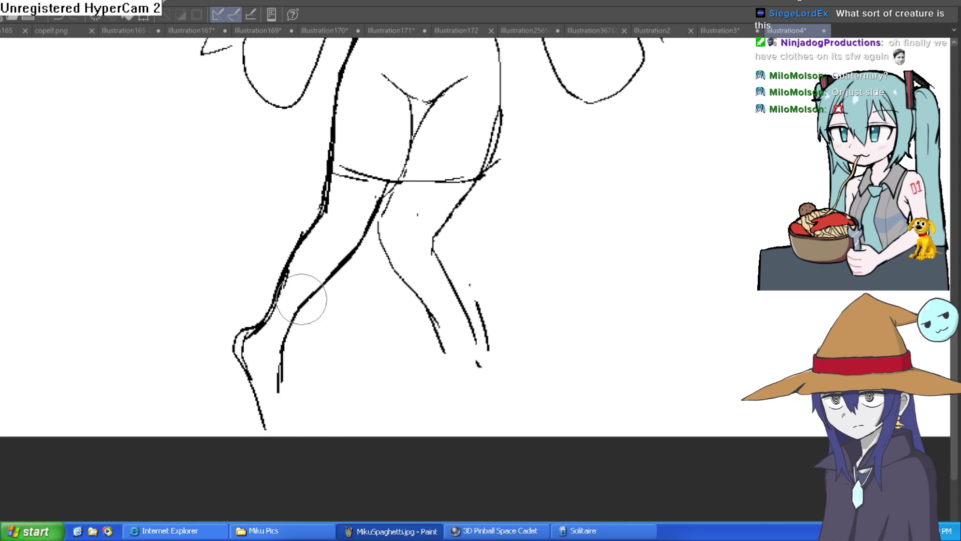
# - Erase the doubled lines on the left leg and thicken the inner shin line
pyautogui.press('e')
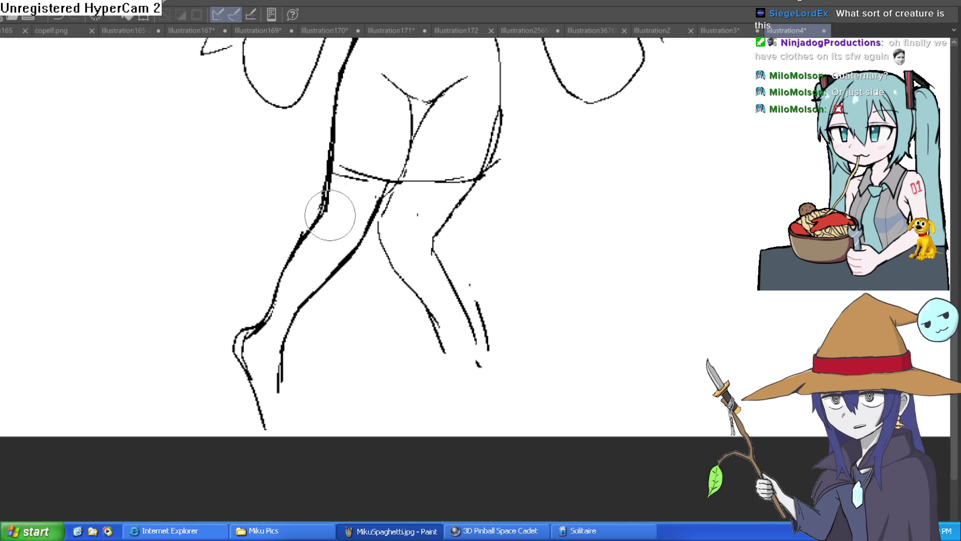
pyautogui.moveTo(276, 261)
pyautogui.mouseDown()
pyautogui.moveTo(283, 251)
pyautogui.moveTo(250, 361)
pyautogui.mouseUp()
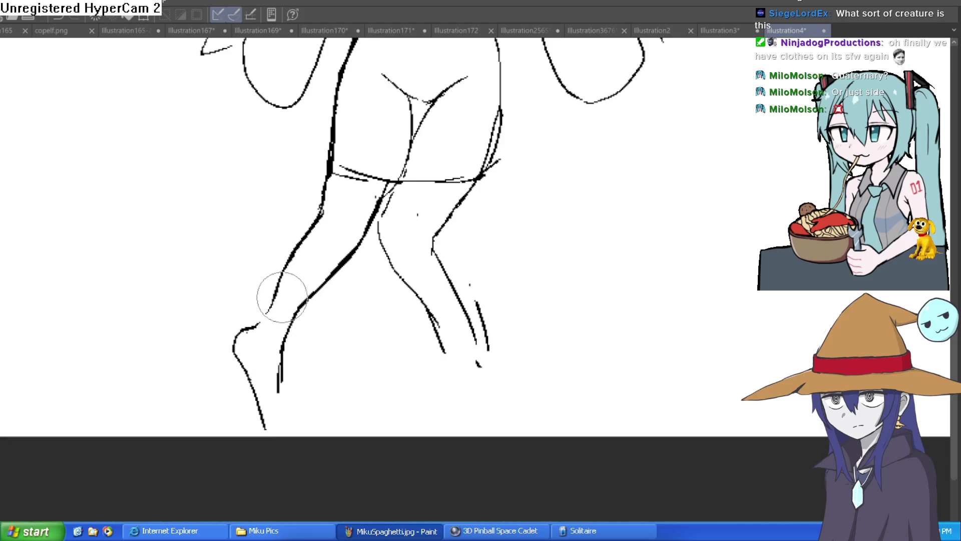
pyautogui.hotkey('ctrl', '-')
pyautogui.hotkey('ctrl', '-')
pyautogui.hotkey('ctrl', '-')
pyautogui.moveTo(551, 225); pyautogui.dragTo(482, 337)
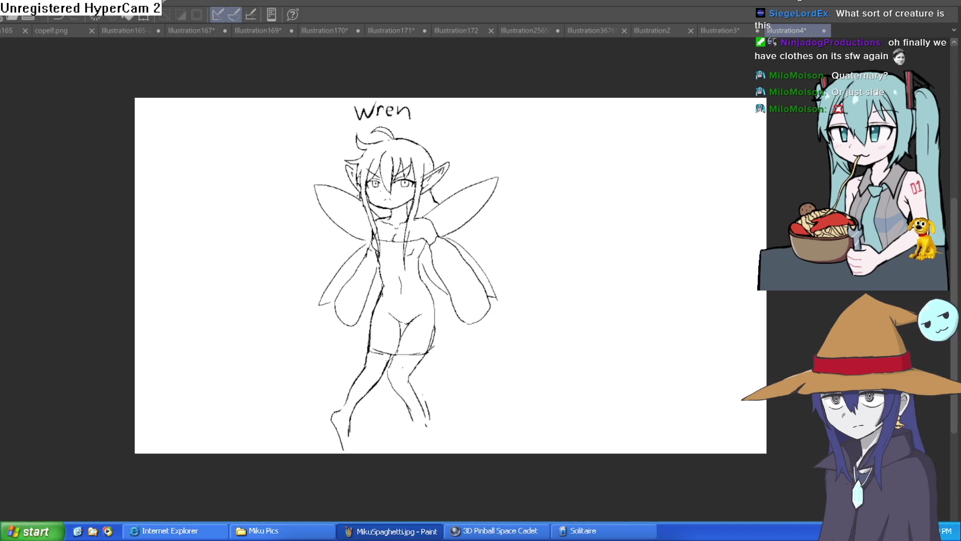
pyautogui.scroll(5, 342, 298)
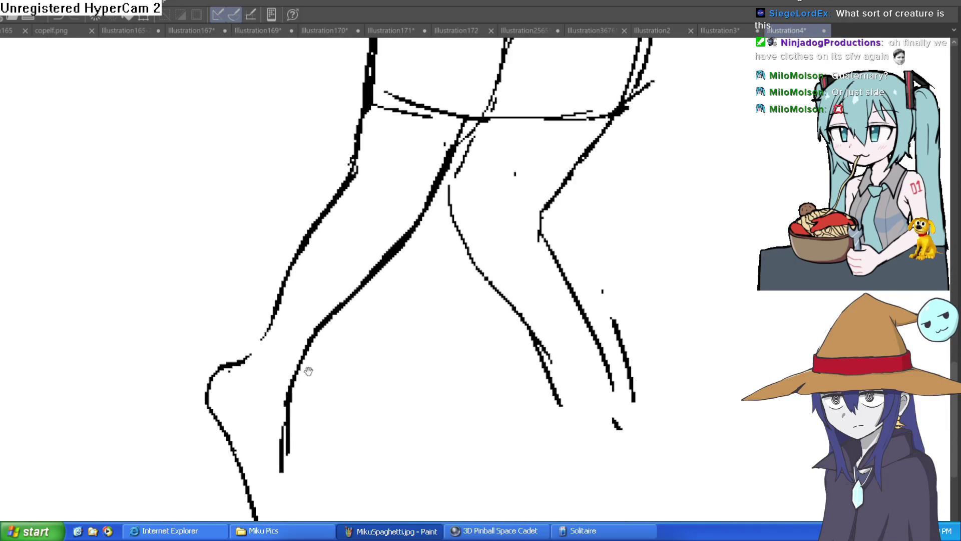
pyautogui.moveTo(300, 483); pyautogui.dragTo(291, 331)
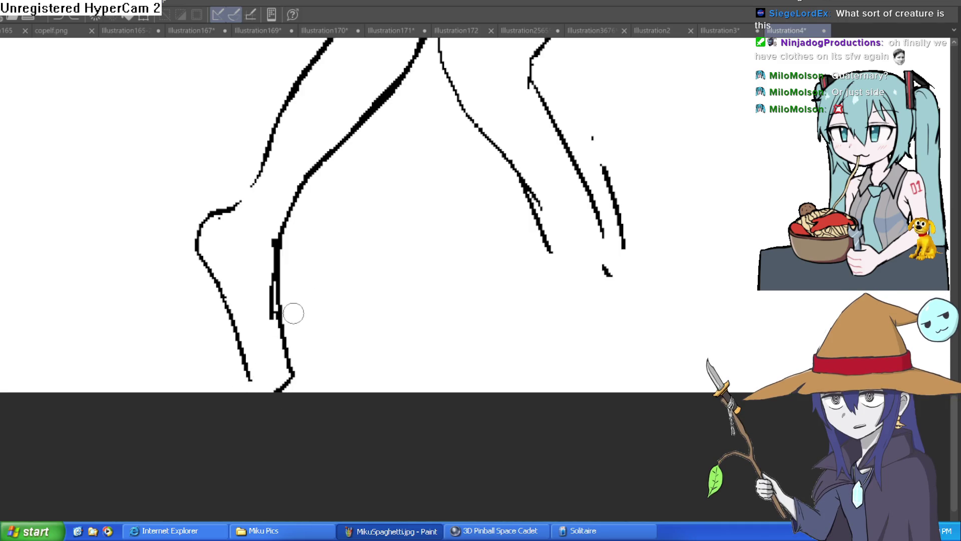
pyautogui.moveTo(278, 270)
pyautogui.mouseDown()
pyautogui.moveTo(295, 352)
pyautogui.moveTo(227, 316)
pyautogui.mouseUp()
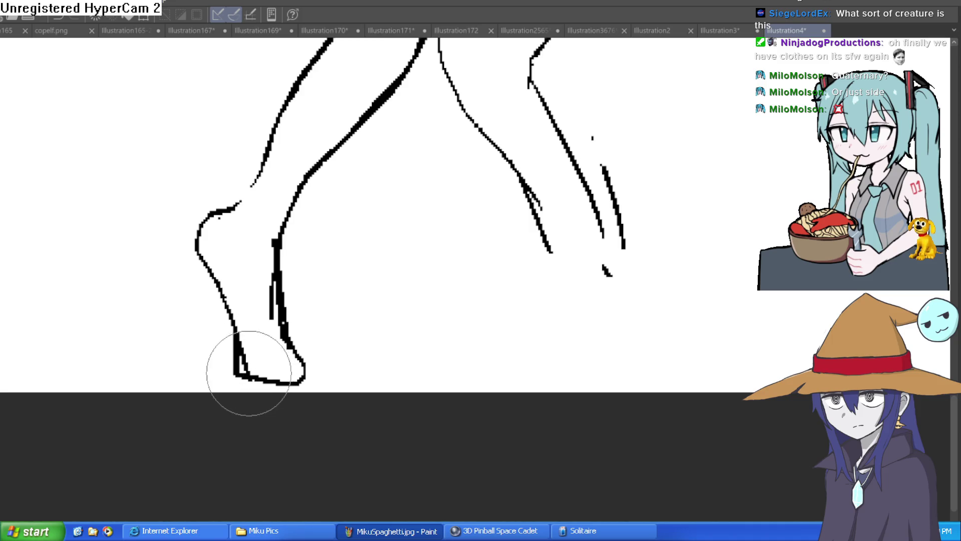
pyautogui.scroll(-5, 311, 172)
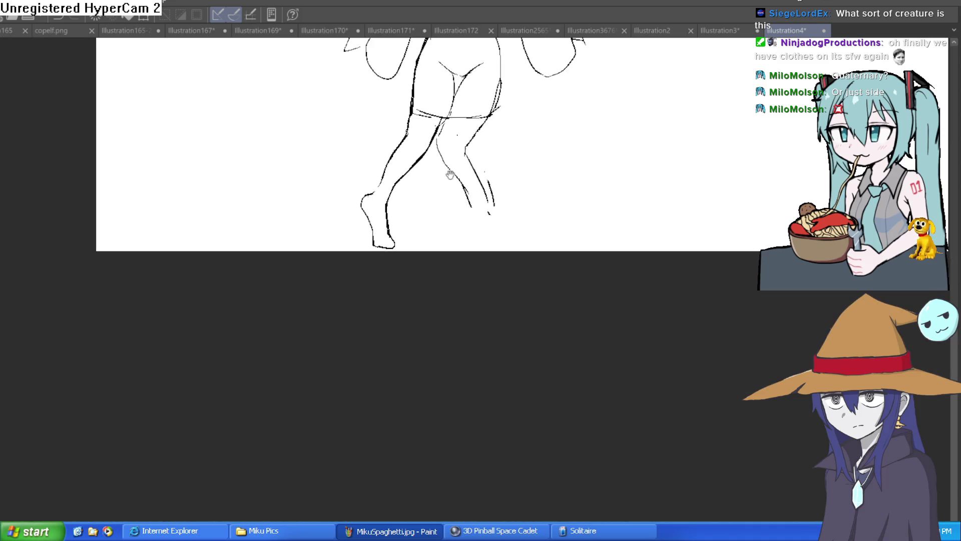
# - Erase the crotch V-lines below the dress hem
pyautogui.scroll(1, 447, 357)
pyautogui.scroll(3, 435, 337)
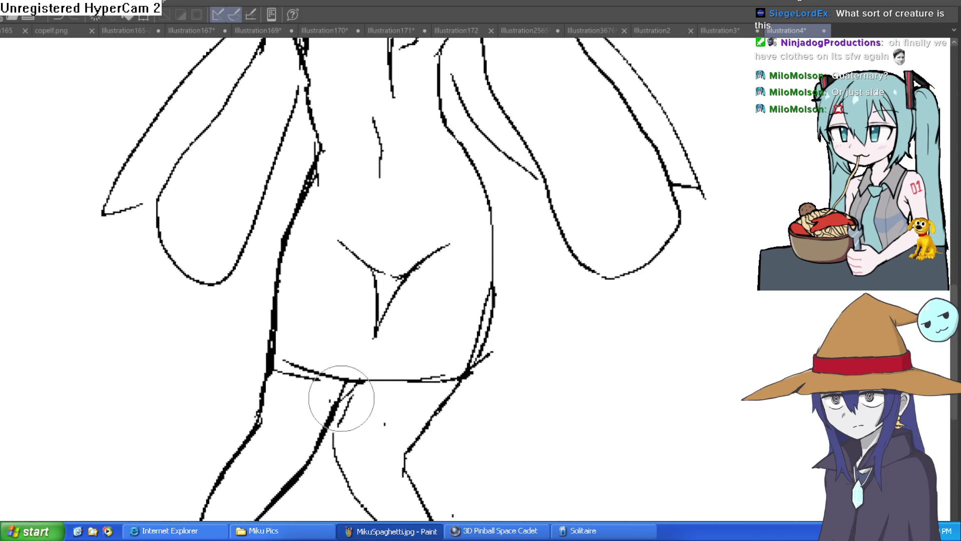
pyautogui.moveTo(372, 347)
pyautogui.mouseDown()
pyautogui.moveTo(382, 307)
pyautogui.moveTo(336, 225)
pyautogui.moveTo(442, 243)
pyautogui.mouseUp()
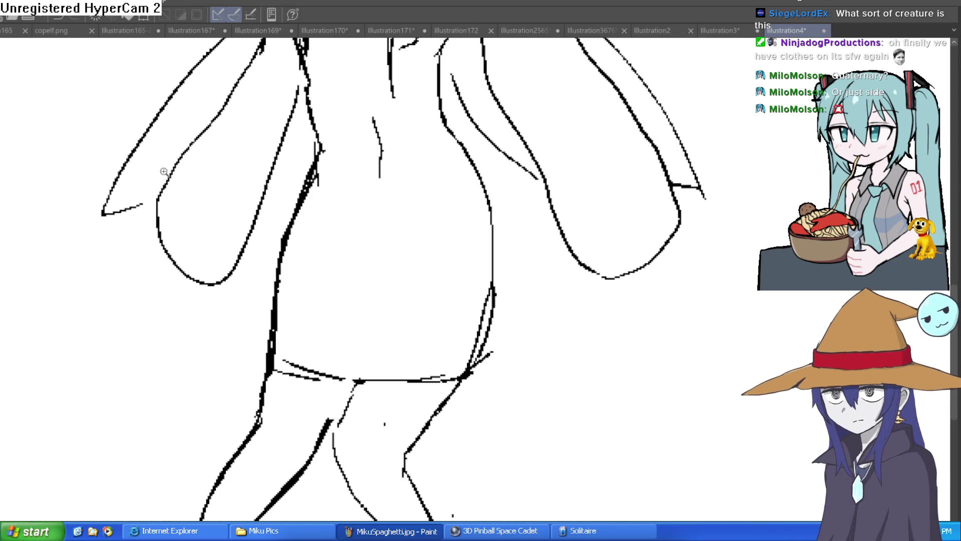
# - Draw the leg lines where they meet the dress hem
pyautogui.scroll(3, 399, 343)
pyautogui.moveTo(262, 425); pyautogui.dragTo(337, 289)
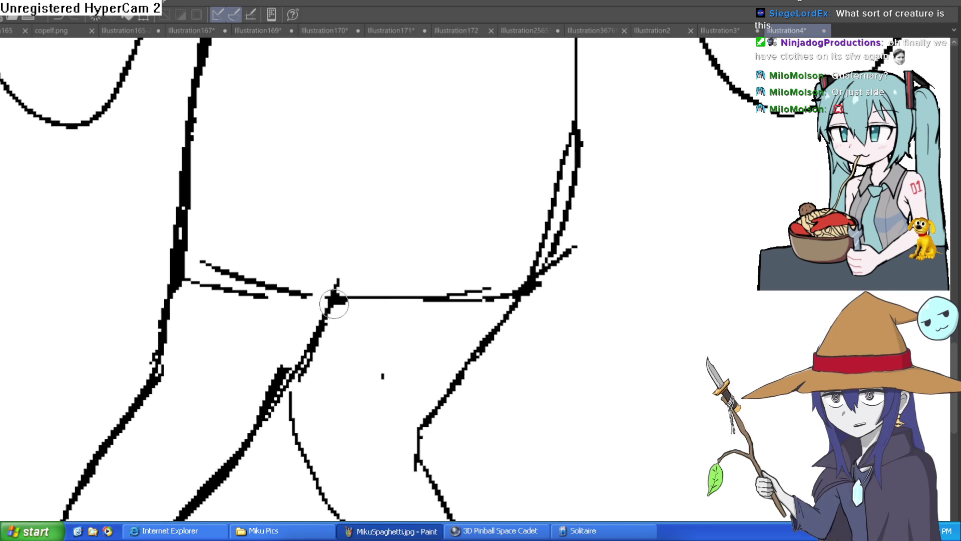
pyautogui.moveTo(296, 369); pyautogui.dragTo(286, 380)
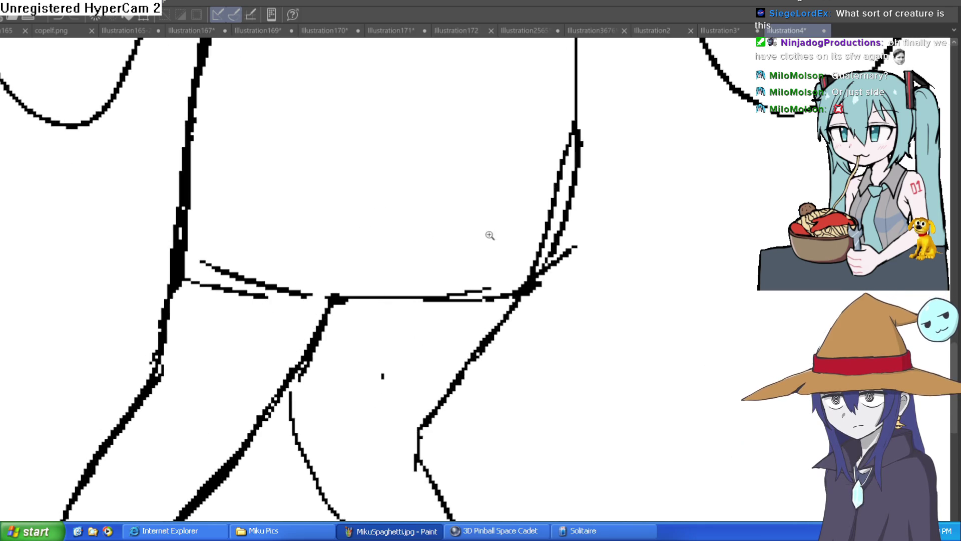
pyautogui.scroll(-8, 464, 238)
pyautogui.moveTo(579, 238); pyautogui.dragTo(491, 281)
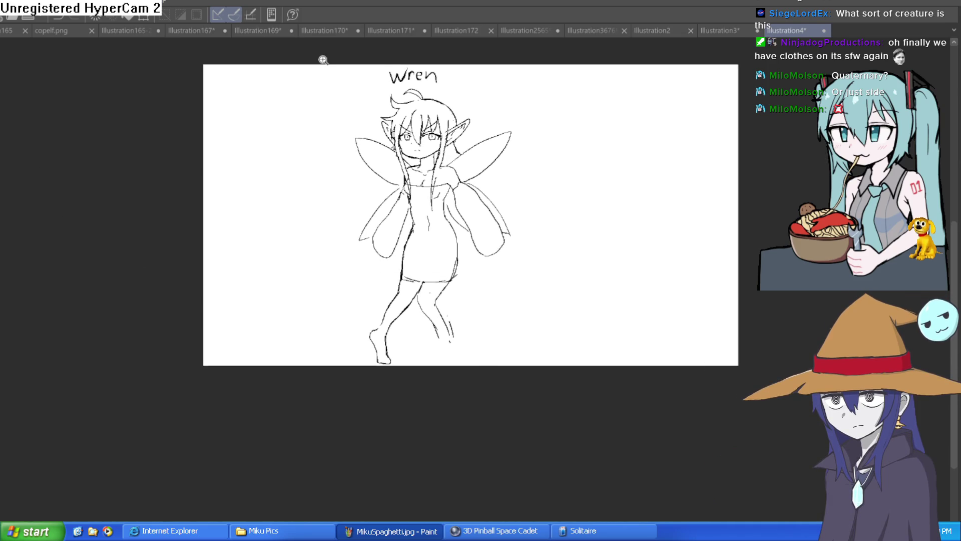
# - Redraw the dress's left edge and erase its duplicate line
pyautogui.scroll(5, 413, 238)
pyautogui.moveTo(367, 237); pyautogui.dragTo(329, 366)
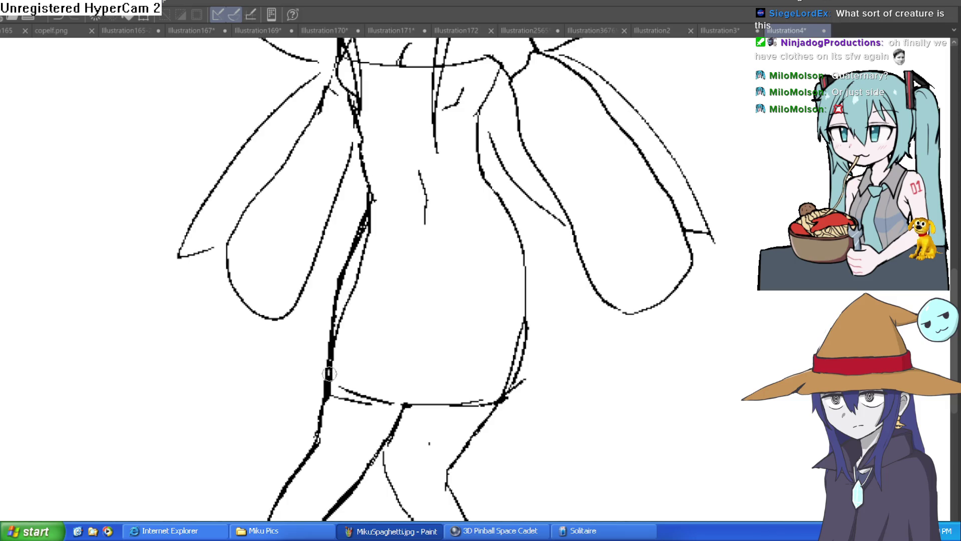
pyautogui.press('e')
pyautogui.moveTo(321, 293)
pyautogui.mouseDown()
pyautogui.moveTo(344, 215)
pyautogui.moveTo(317, 337)
pyautogui.moveTo(321, 375)
pyautogui.mouseUp()
pyautogui.scroll(-6, 611, 193)
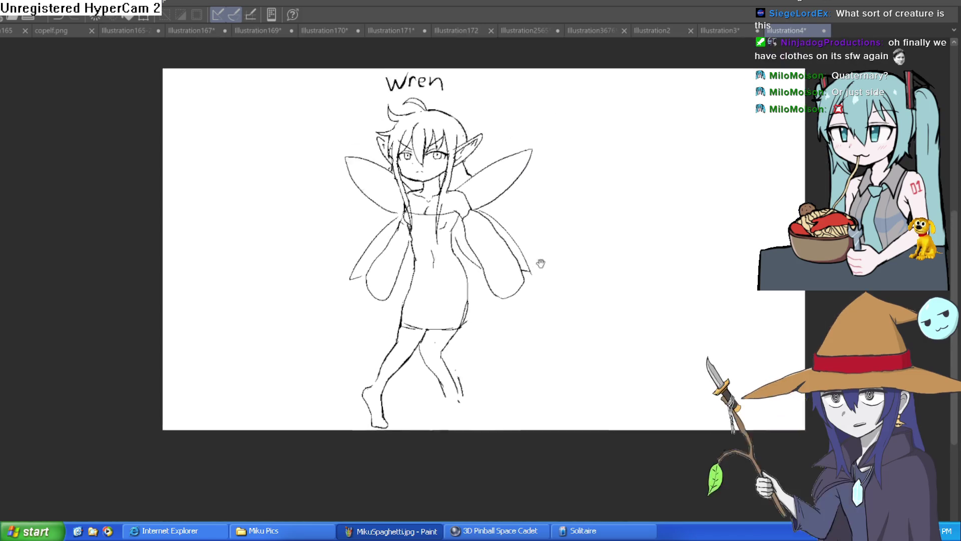
pyautogui.moveTo(517, 272); pyautogui.dragTo(507, 239)
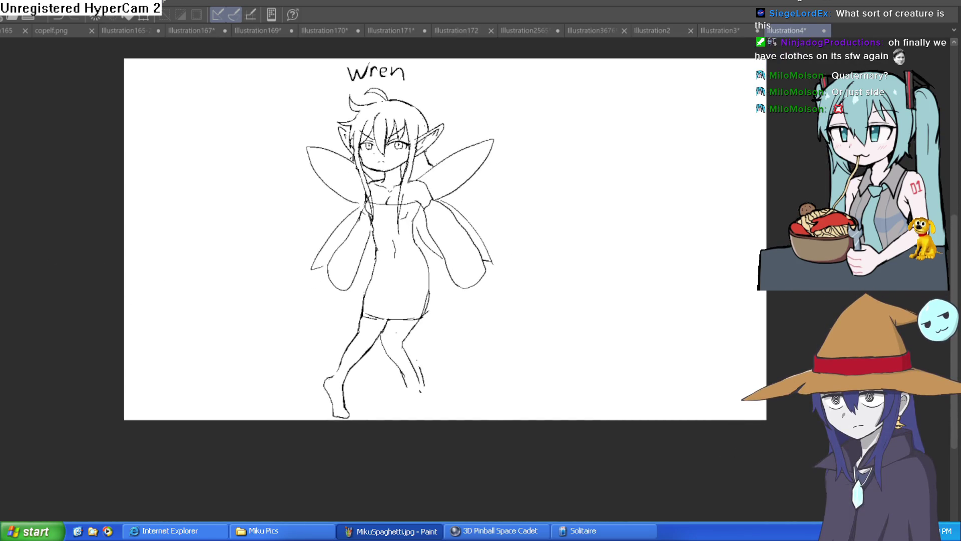
# - Extend the lower leg and calf lines to the foot and add inner-thigh strokes
pyautogui.click(448, 369)
pyautogui.moveTo(391, 379); pyautogui.dragTo(400, 443)
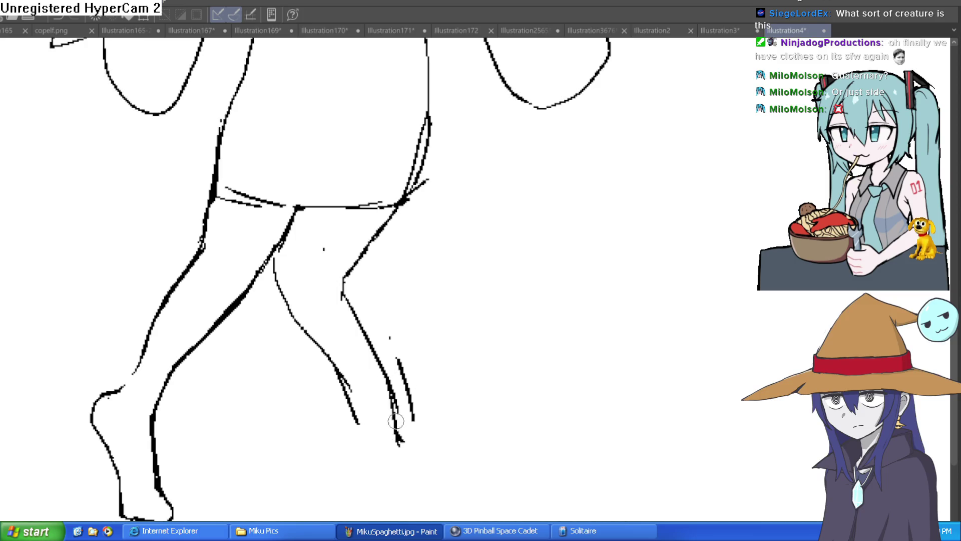
pyautogui.moveTo(333, 363)
pyautogui.mouseDown()
pyautogui.moveTo(375, 453)
pyautogui.moveTo(372, 483)
pyautogui.mouseUp()
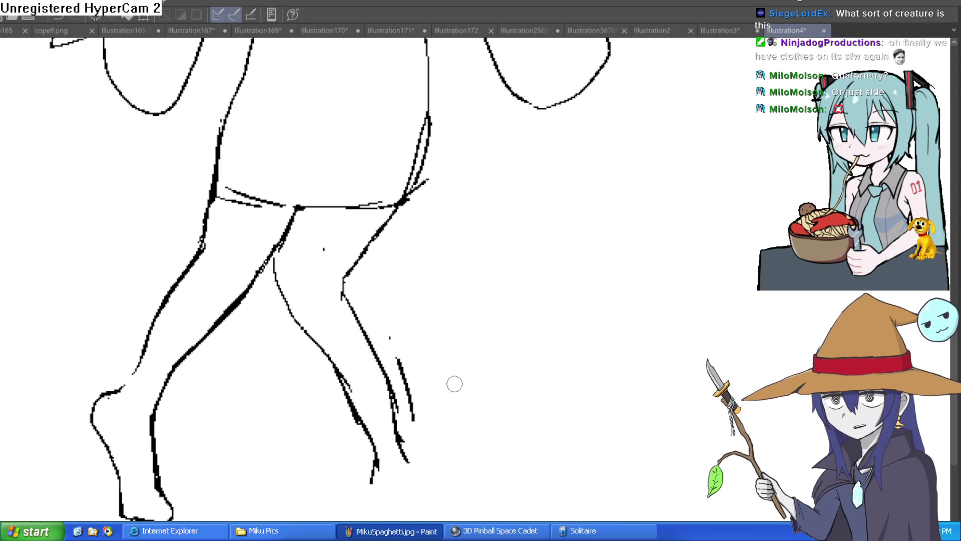
pyautogui.moveTo(397, 437)
pyautogui.mouseDown()
pyautogui.moveTo(422, 485)
pyautogui.moveTo(419, 521)
pyautogui.mouseUp()
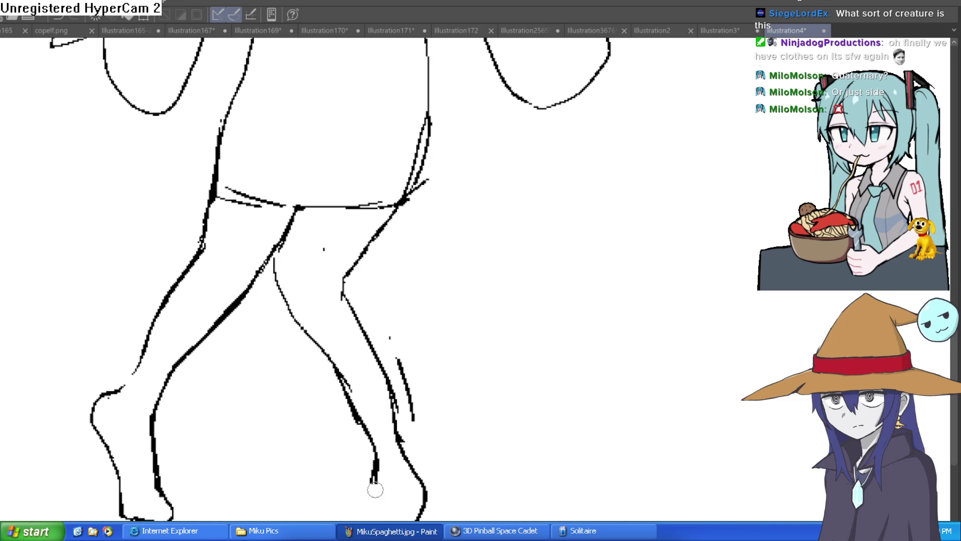
pyautogui.scroll(-3, 459, 401)
pyautogui.scroll(4, 365, 418)
pyautogui.moveTo(365, 443); pyautogui.dragTo(373, 336)
pyautogui.scroll(-3, 419, 309)
pyautogui.scroll(3, 410, 401)
pyautogui.moveTo(354, 459); pyautogui.dragTo(362, 397)
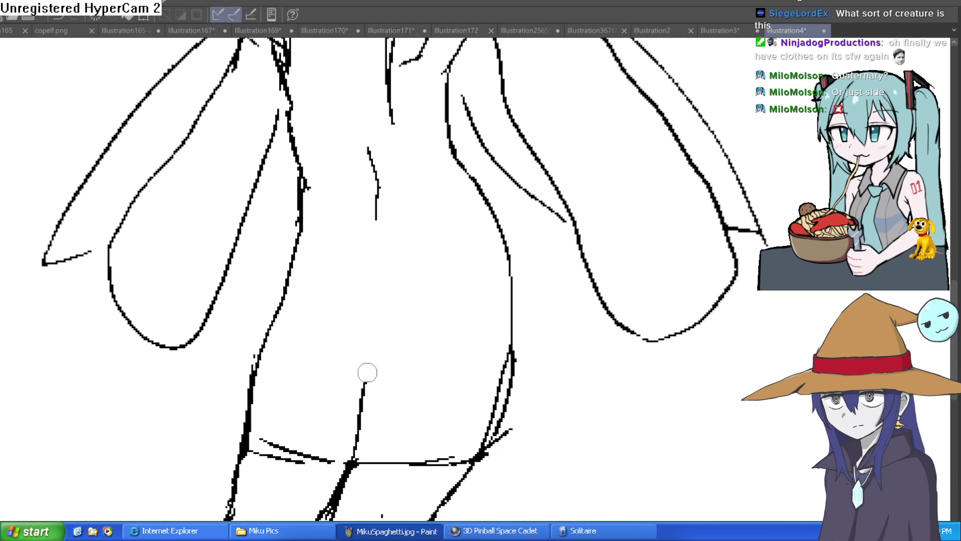
pyautogui.scroll(-5, 462, 299)
pyautogui.moveTo(519, 266)
pyautogui.mouseDown()
pyautogui.moveTo(542, 284)
pyautogui.moveTo(535, 260)
pyautogui.moveTo(554, 282)
pyautogui.mouseUp()
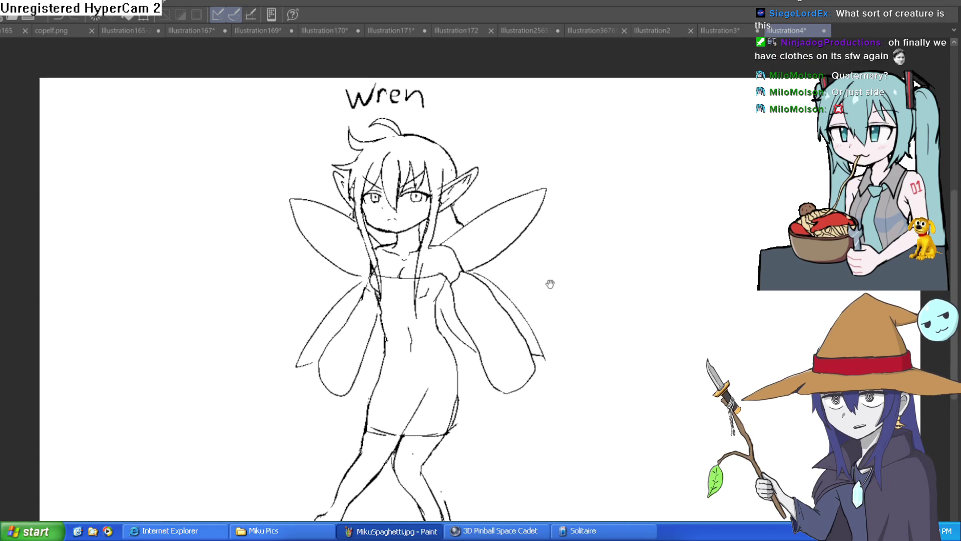
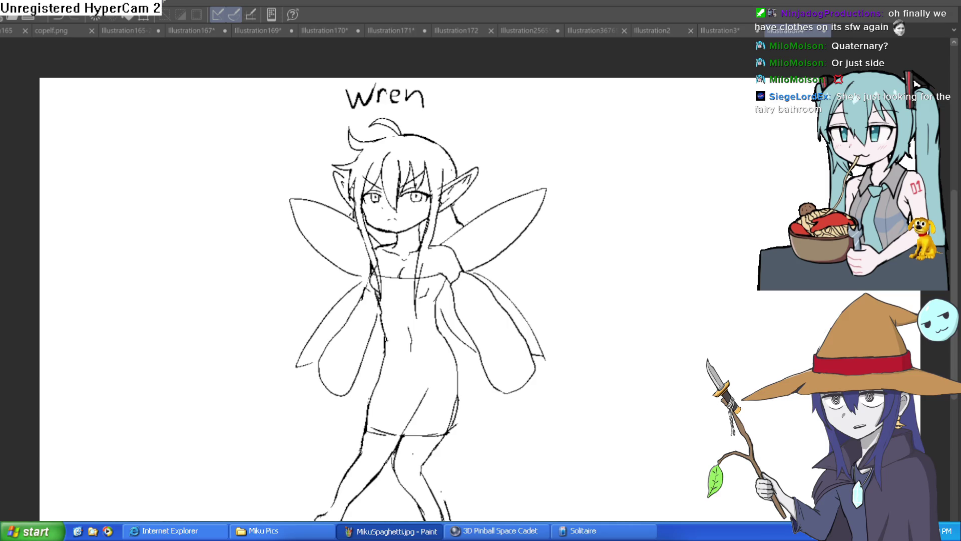
# - Undo the stray zigzag stroke and zoom in on the fairy's legs
pyautogui.moveTo(584, 301)
pyautogui.mouseDown()
pyautogui.moveTo(719, 197)
pyautogui.moveTo(669, 215)
pyautogui.mouseUp()
pyautogui.hotkey('ctrl', 'z')
pyautogui.scroll(-3, 648, 194)
pyautogui.scroll(5, 554, 210)
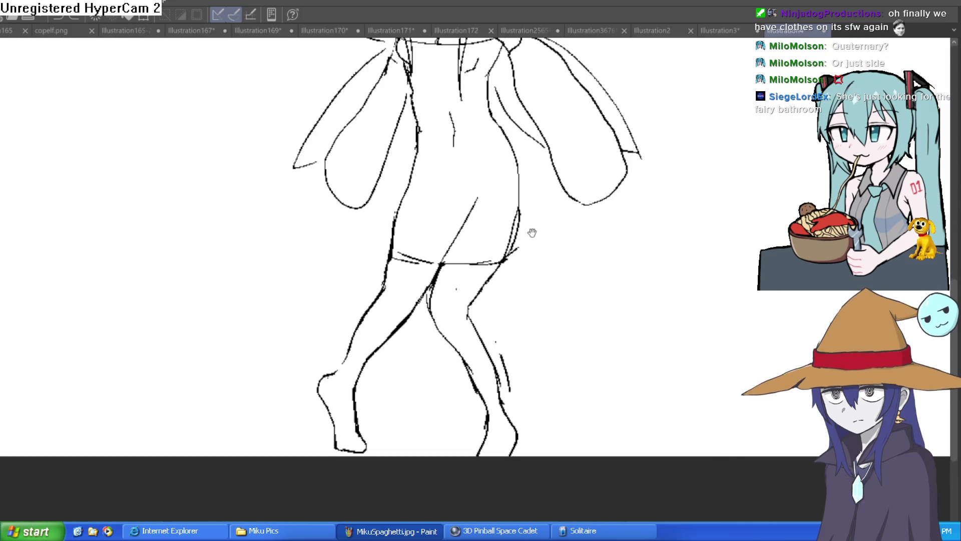
pyautogui.scroll(-5, 506, 277)
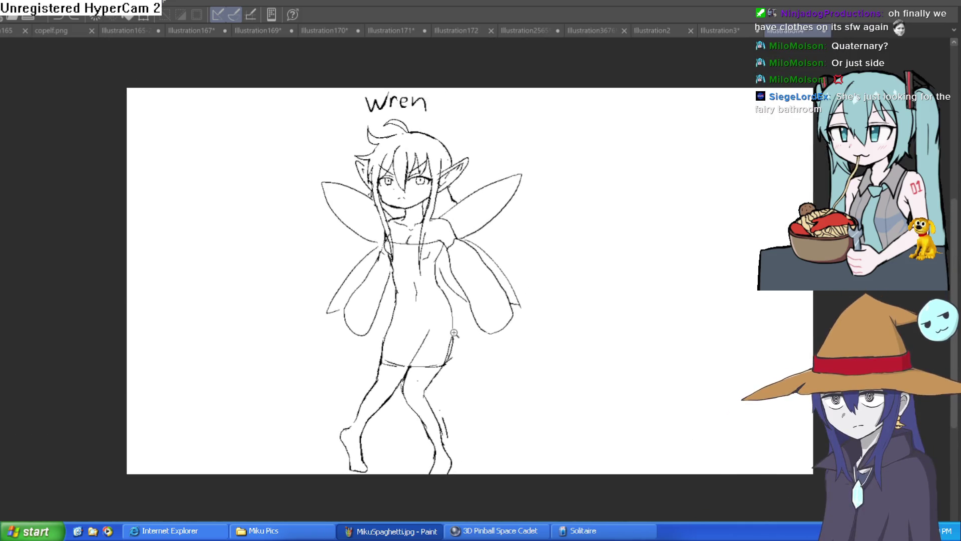
pyautogui.scroll(4, 467, 326)
pyautogui.moveTo(468, 326)
pyautogui.mouseDown()
pyautogui.moveTo(483, 364)
pyautogui.moveTo(489, 307)
pyautogui.mouseUp()
pyautogui.scroll(-3, 489, 300)
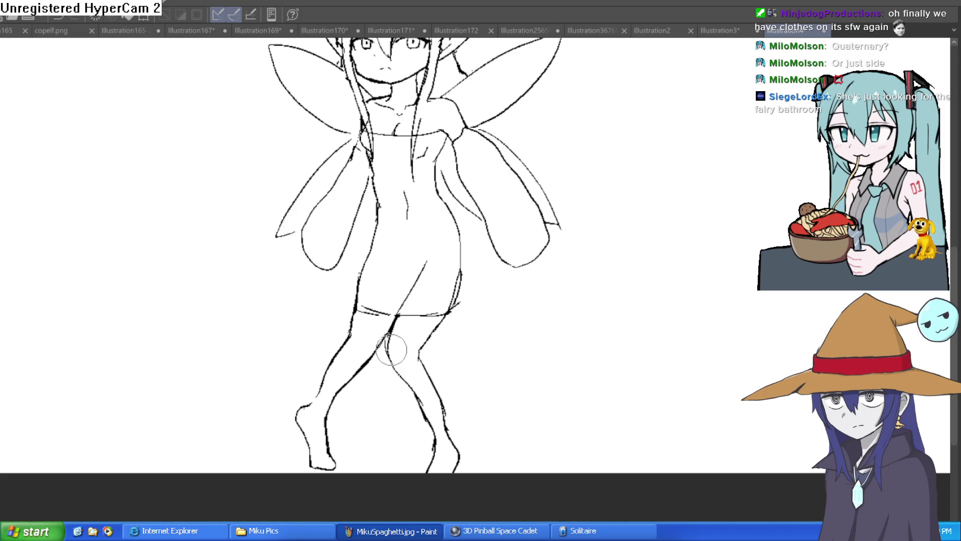
pyautogui.scroll(-3, 510, 270)
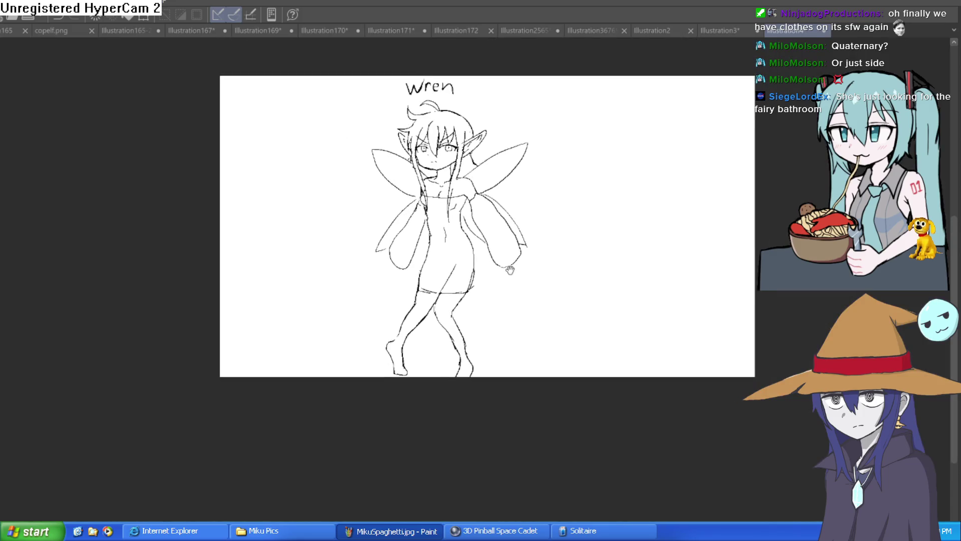
pyautogui.scroll(3, 458, 274)
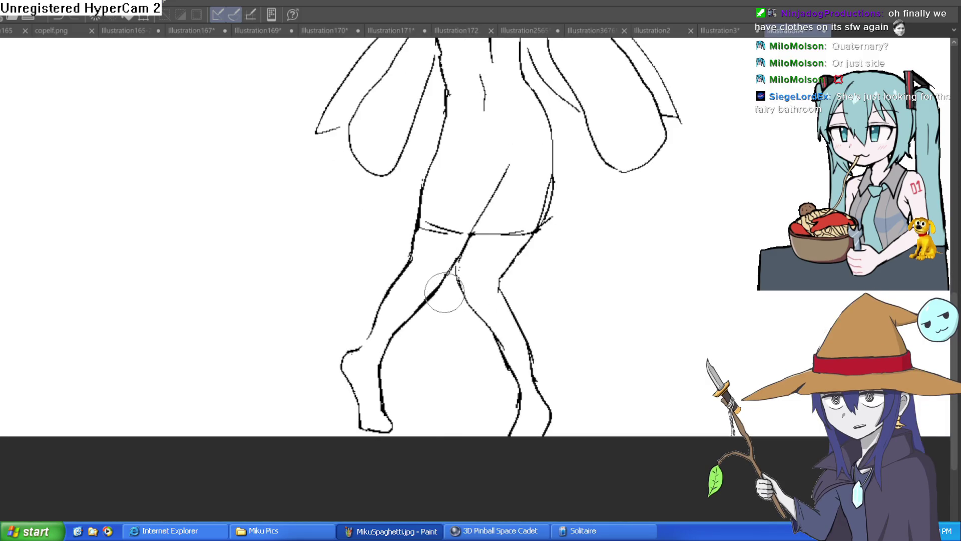
pyautogui.scroll(1, 444, 299)
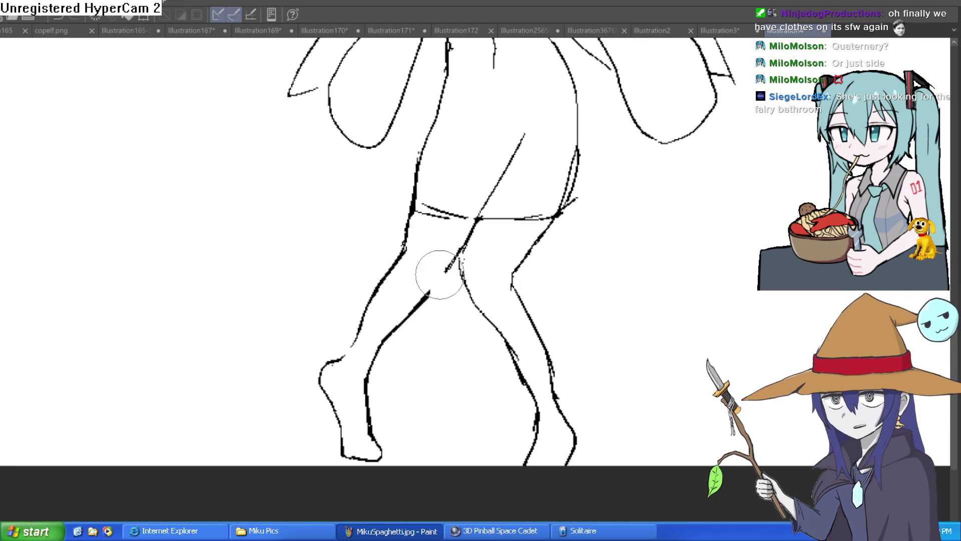
# - Try erasing the left leg outline from knee to ankle, then restore it
pyautogui.moveTo(436, 271)
pyautogui.mouseDown()
pyautogui.moveTo(408, 262)
pyautogui.moveTo(328, 386)
pyautogui.mouseUp()
pyautogui.hotkey('ctrl', 'z')
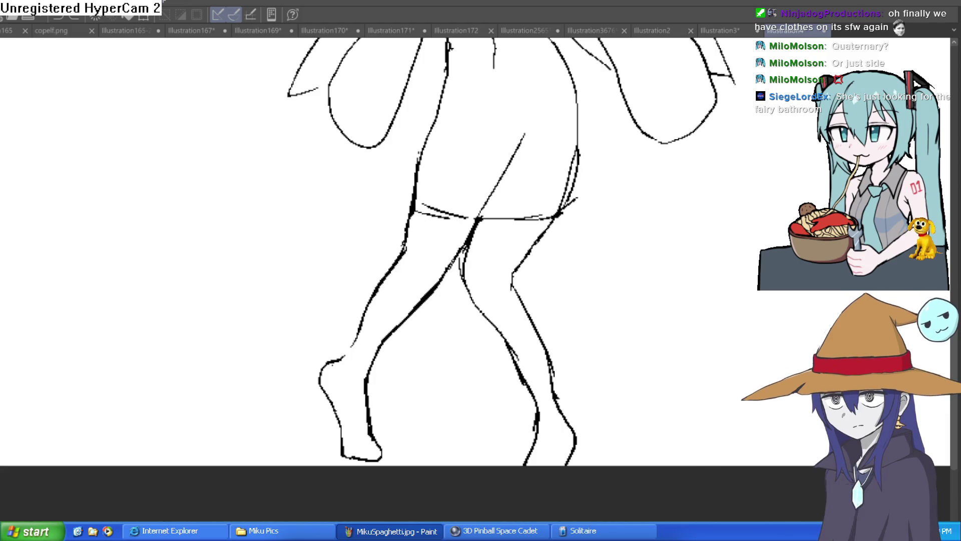
pyautogui.scroll(2, 476, 265)
# - Trace a lasso loop around the left lower leg and foot
pyautogui.moveTo(483, 222); pyautogui.dragTo(466, 292)
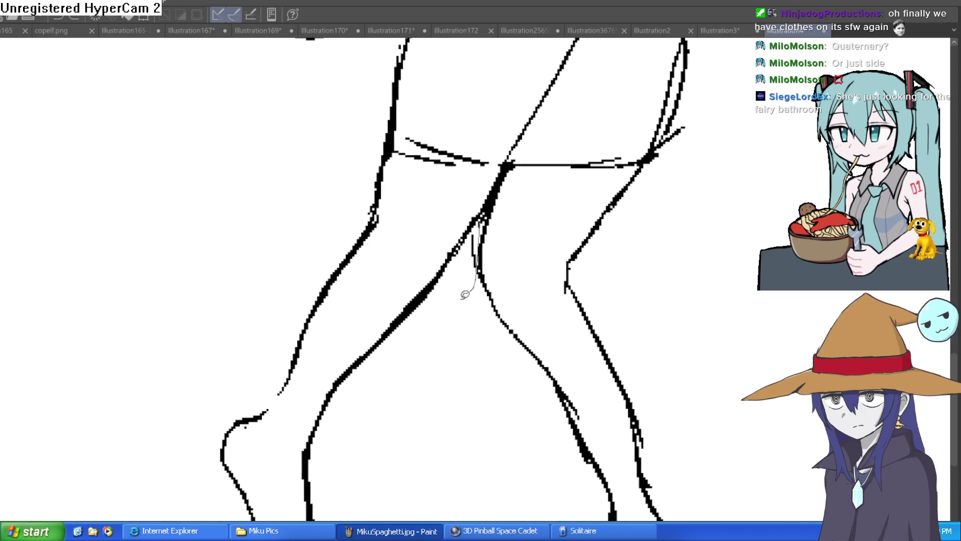
pyautogui.scroll(-3, 450, 275)
pyautogui.moveTo(210, 498)
pyautogui.mouseDown()
pyautogui.moveTo(175, 284)
pyautogui.moveTo(246, 35)
pyautogui.mouseUp()
pyautogui.scroll(2, 366, 57)
pyautogui.scroll(2, 366, 57)
pyautogui.moveTo(370, 46)
pyautogui.mouseDown()
pyautogui.moveTo(381, 108)
pyautogui.moveTo(468, 113)
pyautogui.moveTo(481, 208)
pyautogui.mouseUp()
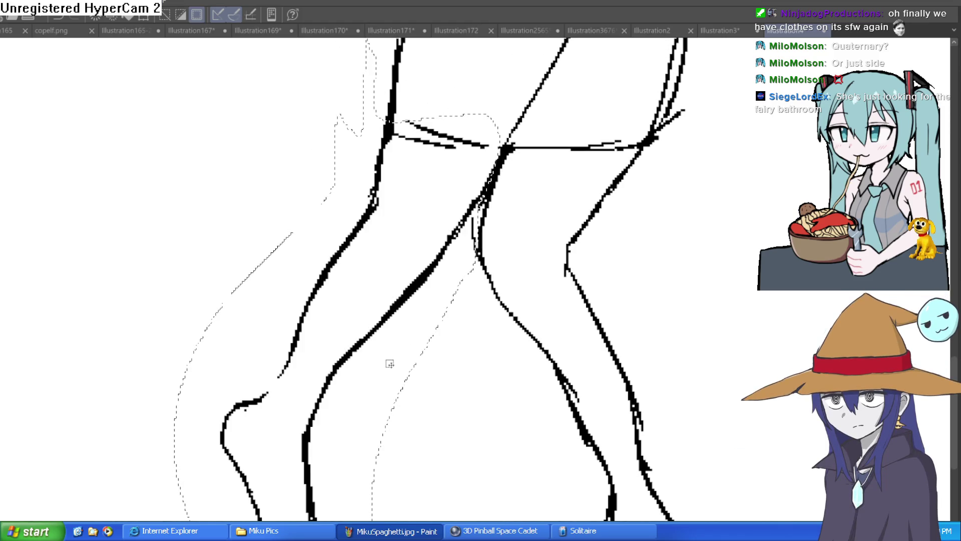
# - Move the selected leg lines to their own layer and tint them light blue
pyautogui.hotkey('ctrl', 'x')
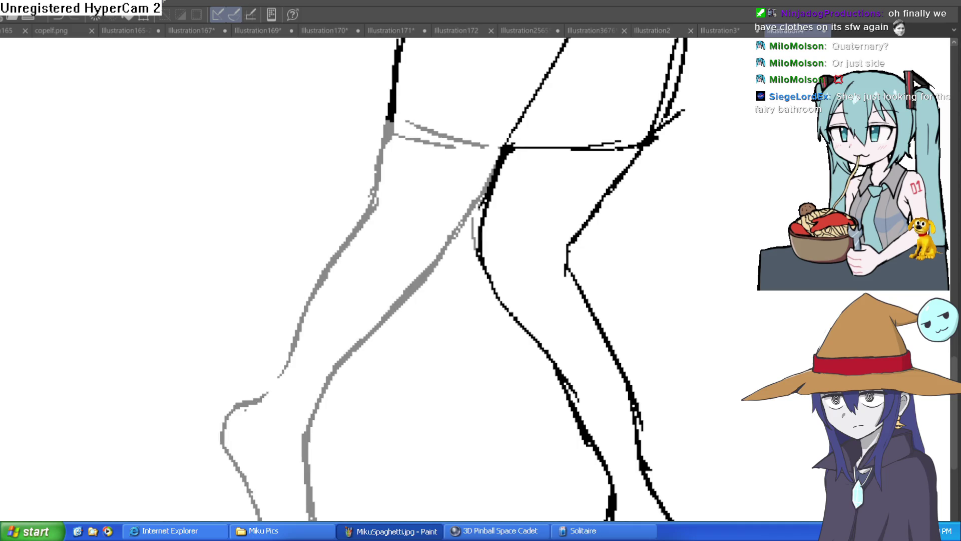
pyautogui.hotkey('ctrl', 'shift', 'l')
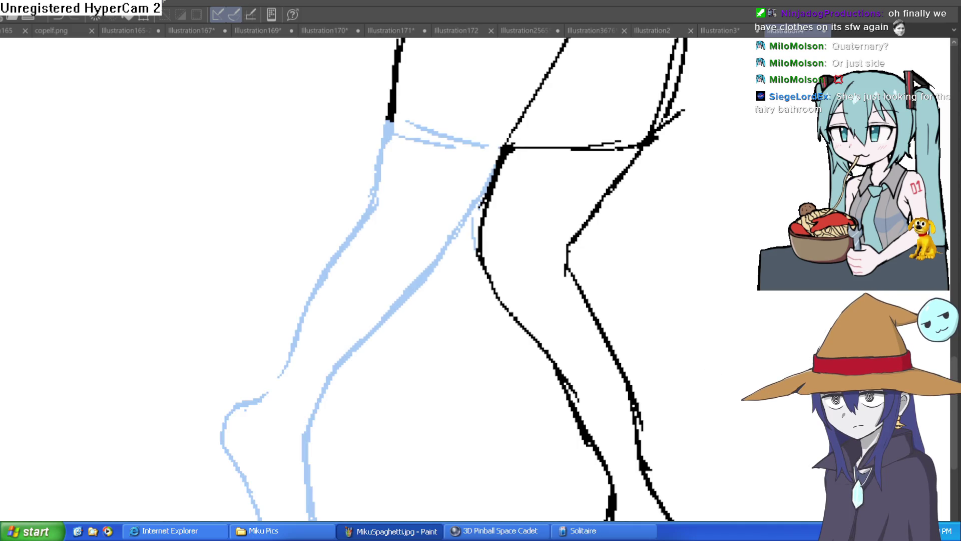
pyautogui.moveTo(679, 374); pyautogui.dragTo(607, 376)
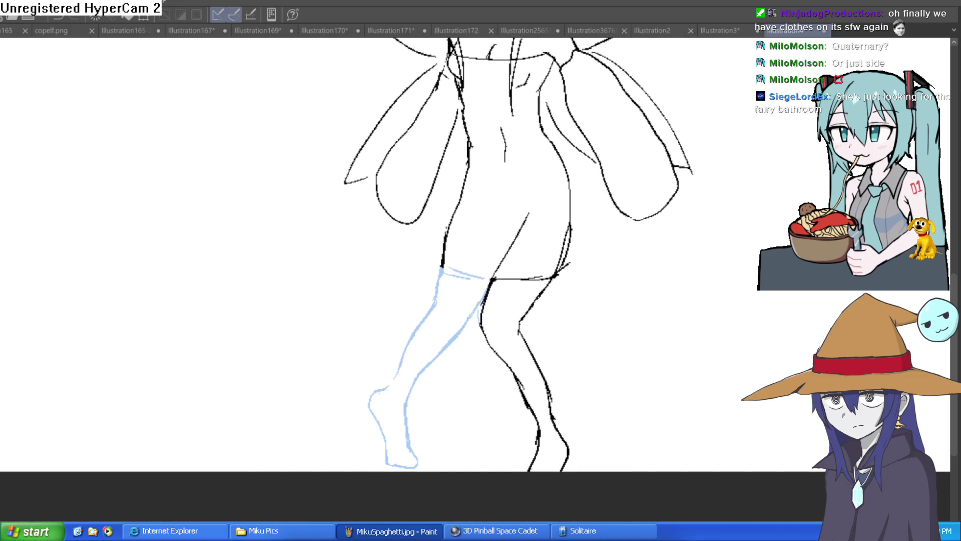
pyautogui.scroll(2, 475, 239)
# - Sketch the back and front contours of the new lower leg in black
pyautogui.moveTo(423, 243)
pyautogui.mouseDown()
pyautogui.moveTo(467, 261)
pyautogui.moveTo(430, 322)
pyautogui.moveTo(438, 406)
pyautogui.mouseUp()
pyautogui.hotkey('ctrl', 'z')
pyautogui.hotkey('ctrl', 'z')
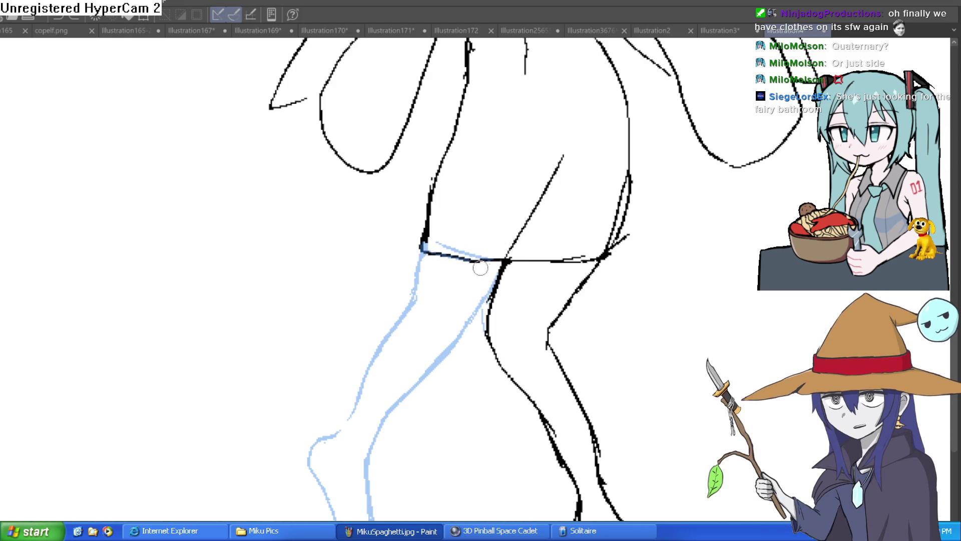
pyautogui.moveTo(424, 246)
pyautogui.mouseDown()
pyautogui.moveTo(413, 368)
pyautogui.moveTo(526, 470)
pyautogui.mouseUp()
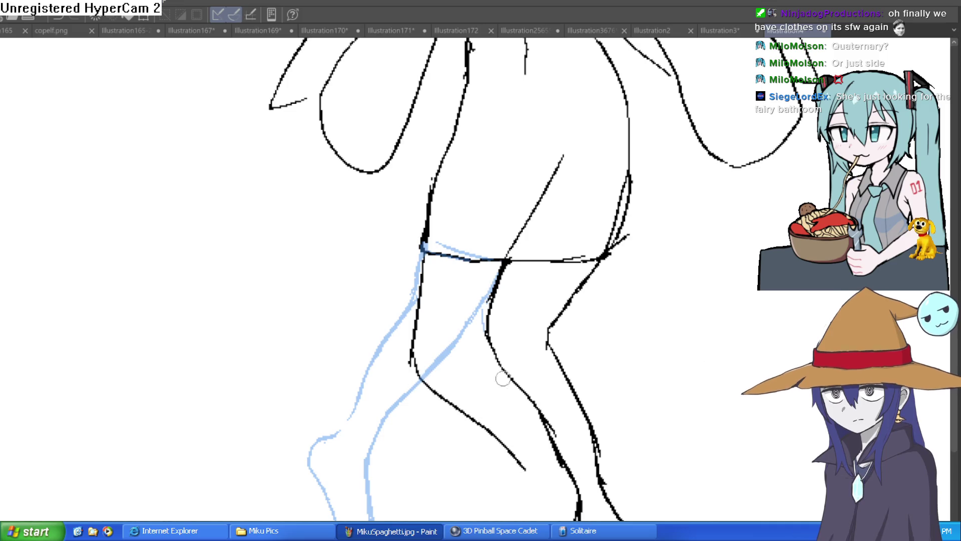
pyautogui.moveTo(501, 267)
pyautogui.mouseDown()
pyautogui.moveTo(484, 348)
pyautogui.moveTo(551, 433)
pyautogui.mouseUp()
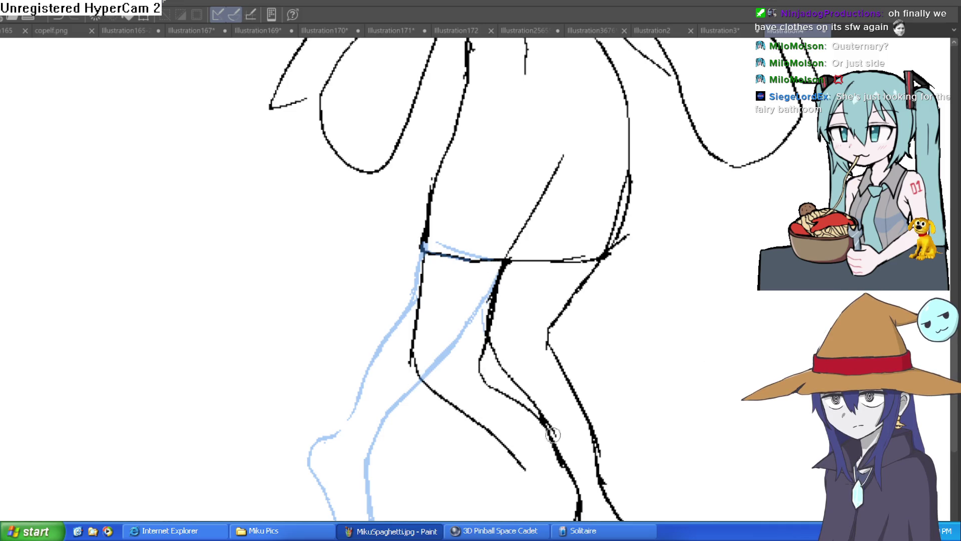
pyautogui.hotkey('ctrl', '0')
pyautogui.moveTo(616, 403); pyautogui.dragTo(586, 363)
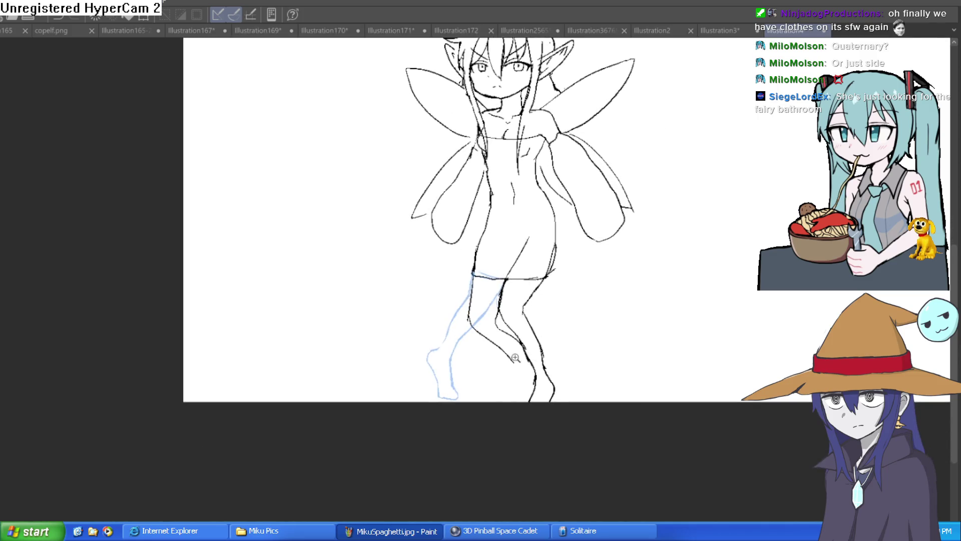
# - Draw the new leg and calf lines, then erase to thin the thick strokes
pyautogui.scroll(3, 513, 353)
pyautogui.moveTo(409, 119); pyautogui.dragTo(394, 218)
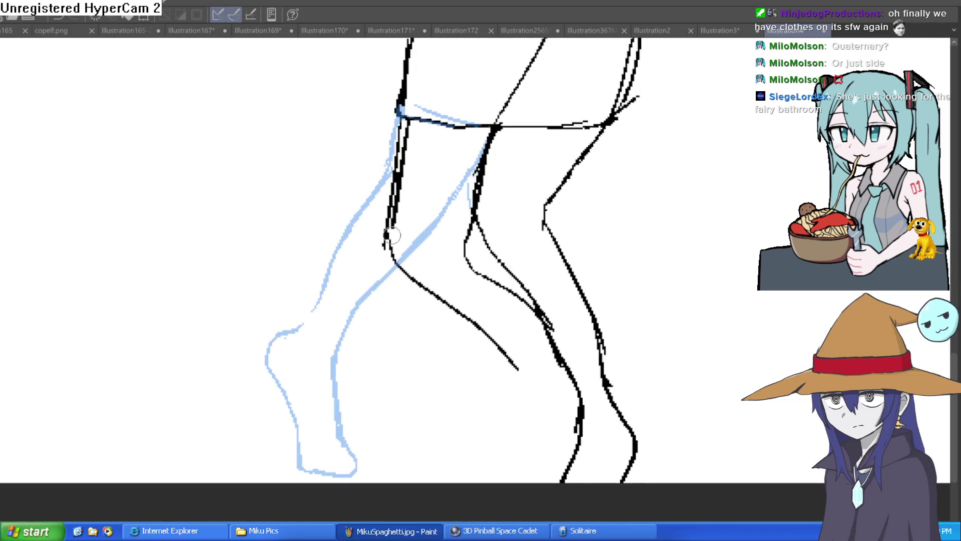
pyautogui.moveTo(415, 281); pyautogui.dragTo(475, 330)
pyautogui.moveTo(472, 214)
pyautogui.mouseDown()
pyautogui.moveTo(465, 257)
pyautogui.moveTo(520, 299)
pyautogui.mouseUp()
pyautogui.moveTo(395, 262); pyautogui.dragTo(399, 208)
pyautogui.moveTo(403, 111)
pyautogui.mouseDown()
pyautogui.moveTo(401, 230)
pyautogui.moveTo(440, 310)
pyautogui.moveTo(516, 368)
pyautogui.mouseUp()
pyautogui.press('e')
pyautogui.moveTo(398, 174); pyautogui.dragTo(406, 236)
pyautogui.moveTo(401, 125)
pyautogui.mouseDown()
pyautogui.moveTo(393, 85)
pyautogui.moveTo(419, 90)
pyautogui.mouseUp()
pyautogui.moveTo(469, 214)
pyautogui.mouseDown()
pyautogui.moveTo(450, 257)
pyautogui.moveTo(503, 323)
pyautogui.moveTo(558, 317)
pyautogui.mouseUp()
# - Add a short torso stroke up from the waistline at a steeper angle
pyautogui.scroll(-3, 558, 317)
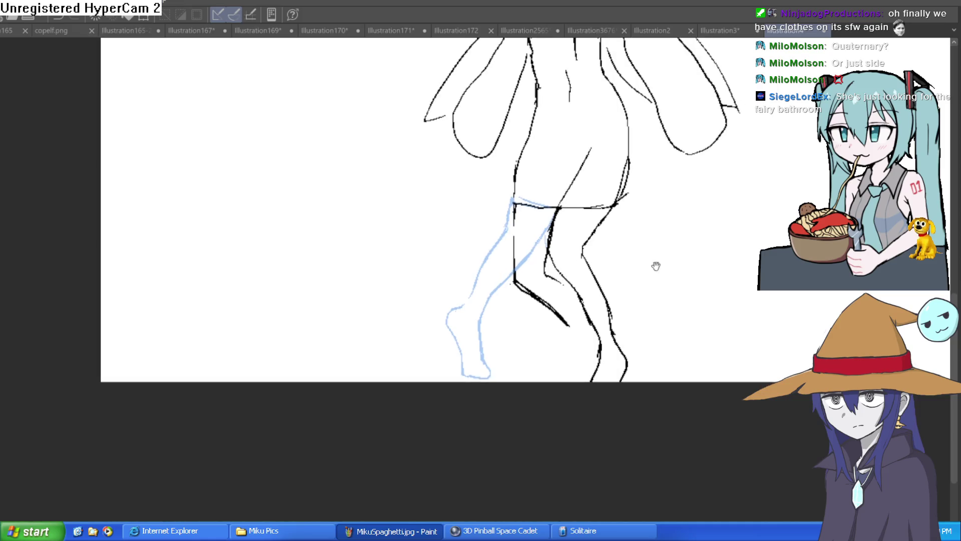
pyautogui.scroll(1, 650, 266)
pyautogui.scroll(-1, 450, 351)
pyautogui.scroll(3, 451, 350)
pyautogui.moveTo(433, 407); pyautogui.dragTo(456, 335)
pyautogui.hotkey('ctrl', 'z')
pyautogui.moveTo(432, 407)
pyautogui.mouseDown()
pyautogui.moveTo(468, 314)
pyautogui.moveTo(459, 380)
pyautogui.mouseUp()
pyautogui.press('e')
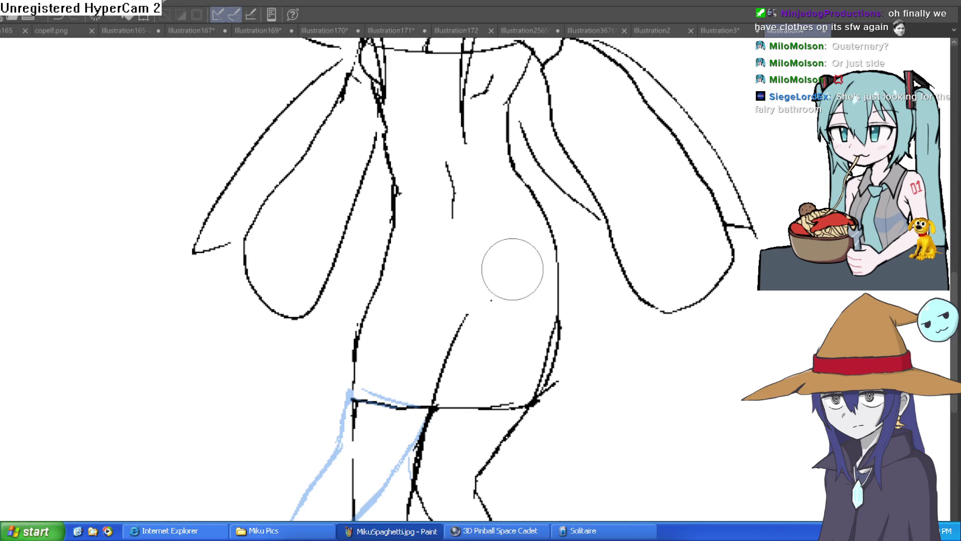
# - Sketch the lower calf of the new leg and thin it with a larger eraser
pyautogui.moveTo(544, 338)
pyautogui.mouseDown()
pyautogui.moveTo(513, 257)
pyautogui.moveTo(408, 269)
pyautogui.mouseUp()
pyautogui.moveTo(363, 209)
pyautogui.mouseDown()
pyautogui.moveTo(411, 255)
pyautogui.moveTo(424, 283)
pyautogui.moveTo(403, 375)
pyautogui.mouseUp()
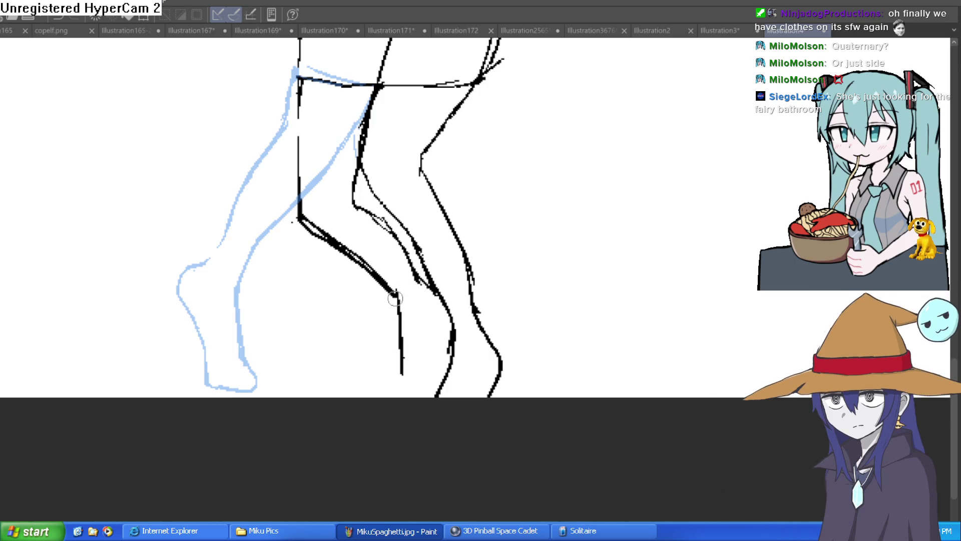
pyautogui.moveTo(403, 313); pyautogui.dragTo(396, 384)
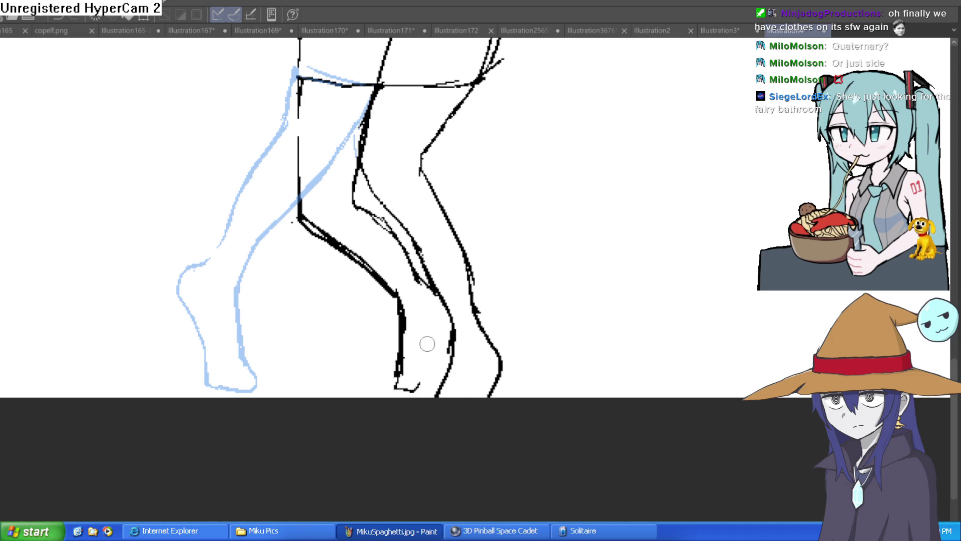
pyautogui.scroll(2, 452, 296)
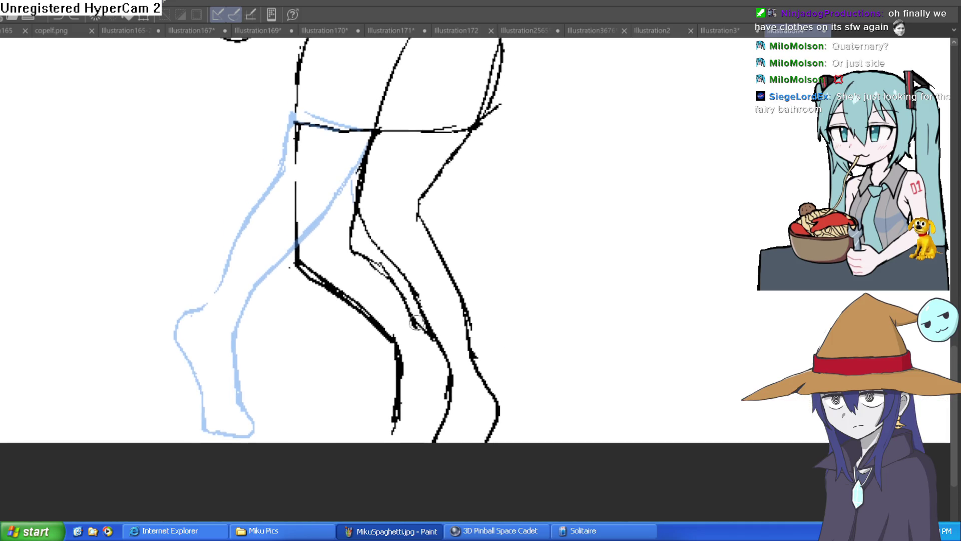
pyautogui.press(']')
pyautogui.press(']')
pyautogui.press(']')
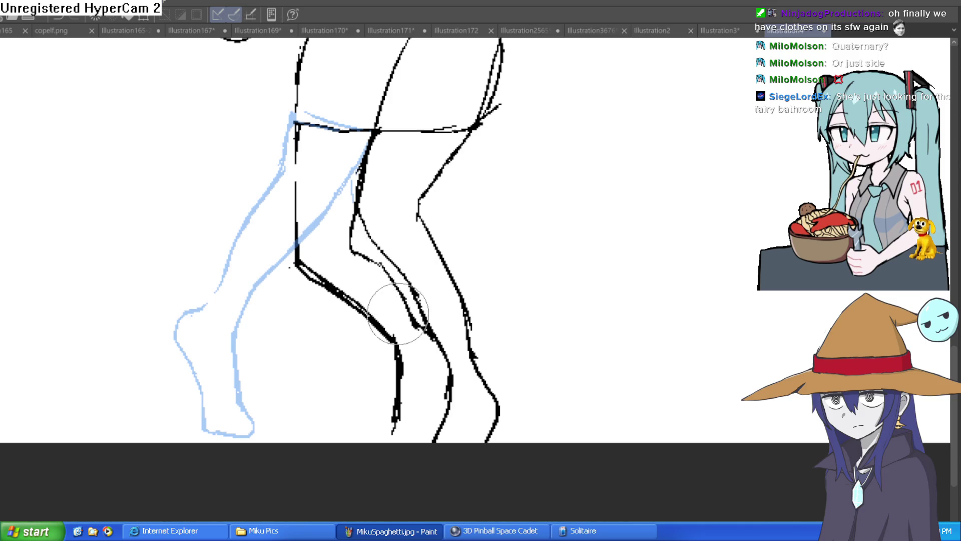
pyautogui.moveTo(392, 333)
pyautogui.mouseDown()
pyautogui.moveTo(300, 254)
pyautogui.moveTo(343, 285)
pyautogui.moveTo(358, 275)
pyautogui.mouseUp()
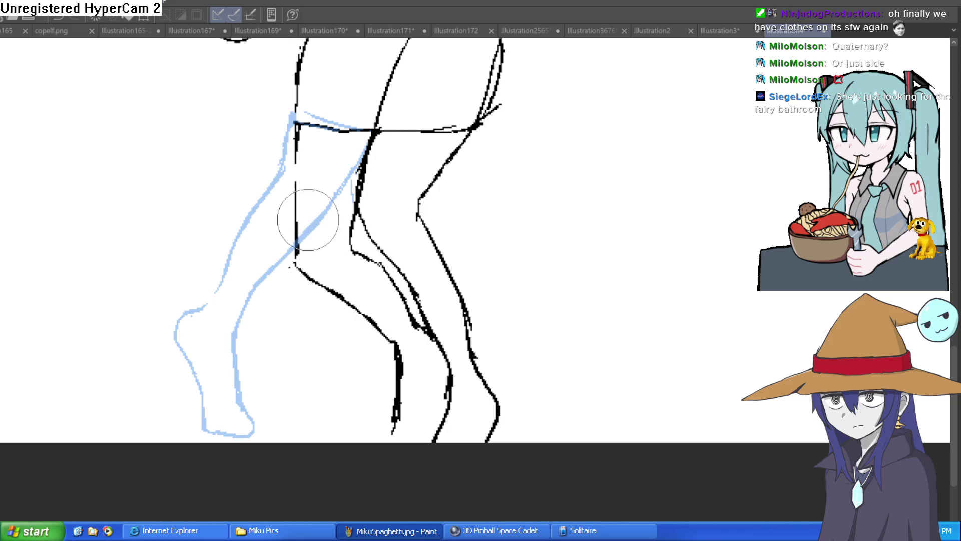
# - Mirror the view to check the drawing, then hide the light-blue old leg
pyautogui.scroll(-5, 430, 181)
pyautogui.moveTo(430, 181)
pyautogui.mouseDown()
pyautogui.moveTo(527, 299)
pyautogui.moveTo(519, 330)
pyautogui.mouseUp()
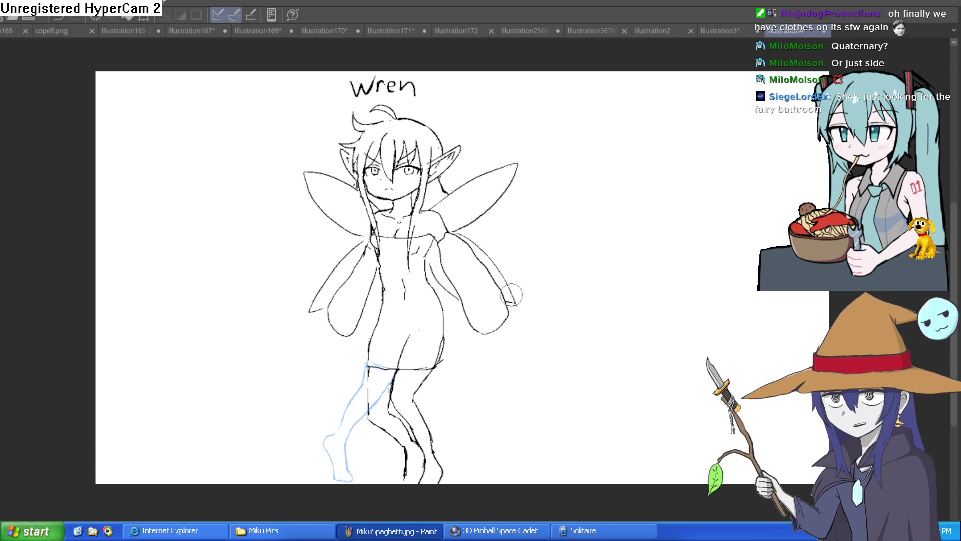
pyautogui.press('h')
pyautogui.press('h')
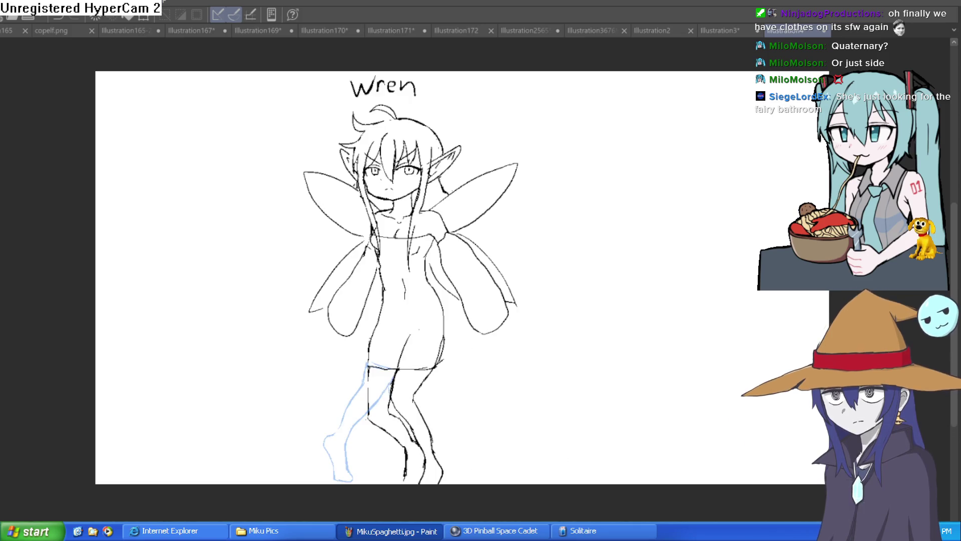
pyautogui.hotkey('ctrl', 'z')
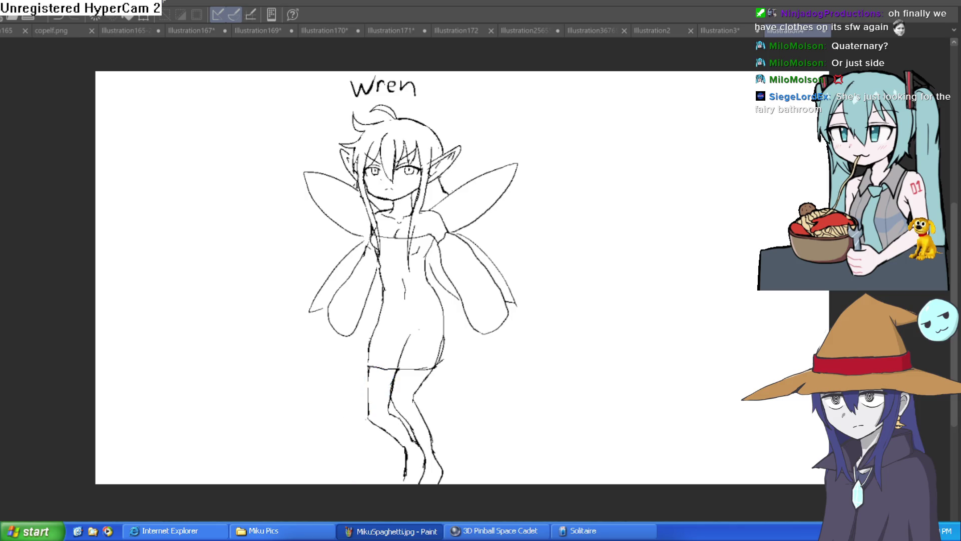
# - Add short ink strokes beside the hair and wing near the collar area
pyautogui.scroll(5, 518, 404)
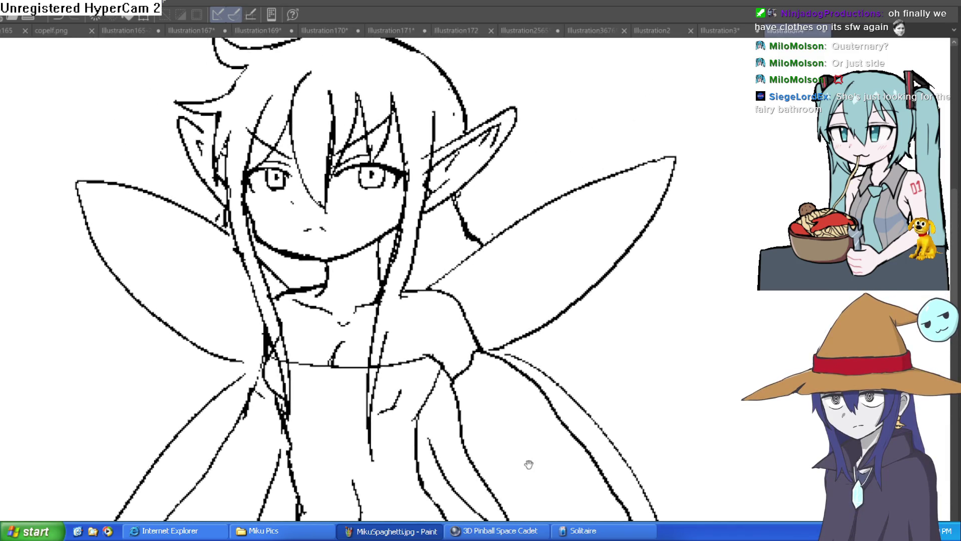
pyautogui.moveTo(486, 387); pyautogui.dragTo(493, 346)
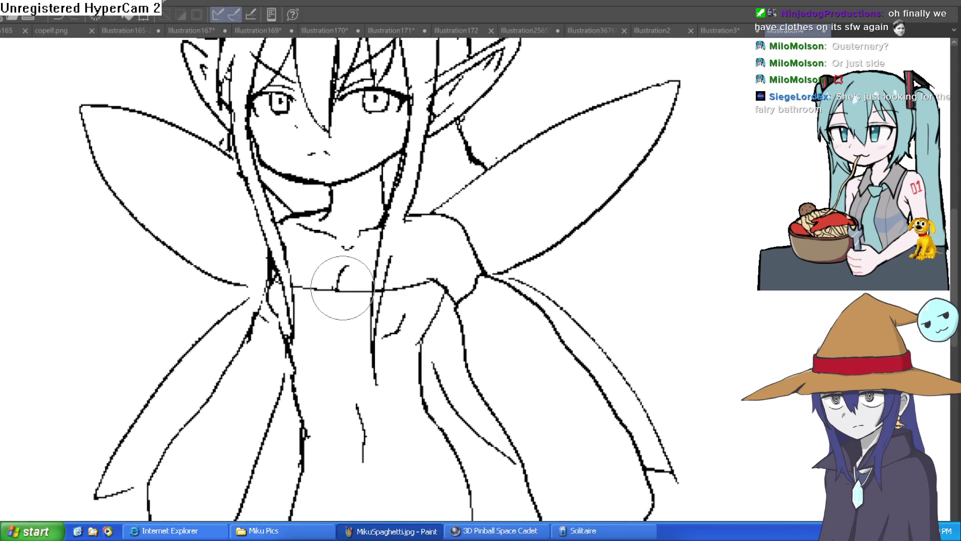
pyautogui.scroll(-5, 405, 260)
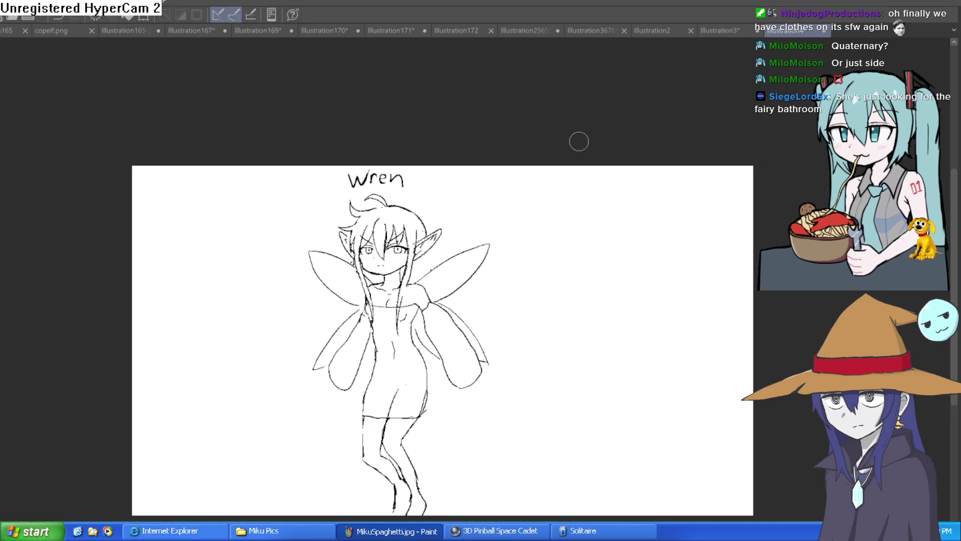
pyautogui.moveTo(483, 348); pyautogui.dragTo(486, 321)
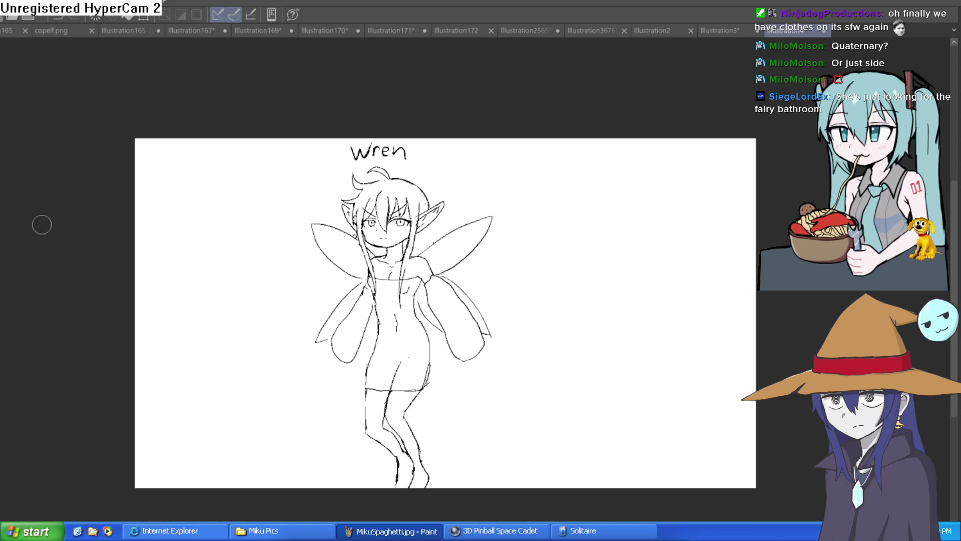
pyautogui.scroll(5, 427, 248)
pyautogui.moveTo(446, 228)
pyautogui.mouseDown()
pyautogui.moveTo(436, 210)
pyautogui.moveTo(416, 280)
pyautogui.moveTo(432, 276)
pyautogui.mouseUp()
pyautogui.scroll(-3, 463, 216)
pyautogui.scroll(3, 509, 217)
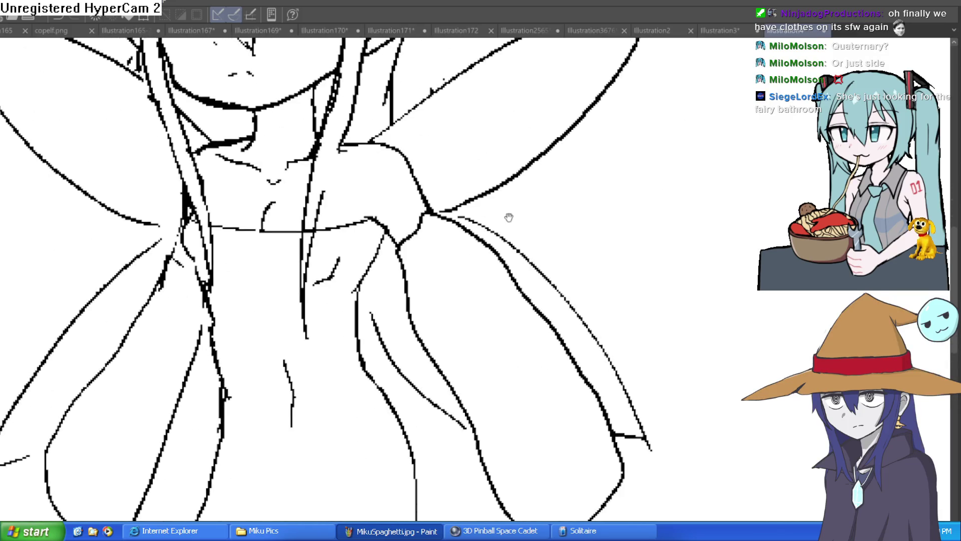
pyautogui.scroll(-1, 425, 290)
pyautogui.scroll(1, 341, 227)
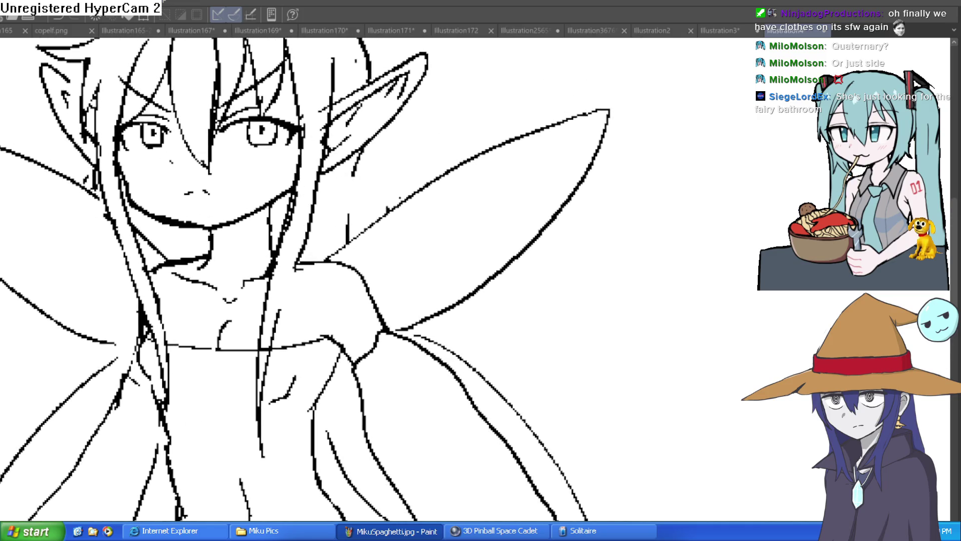
# - Draw vertical hair lines by the right wing and a thicker outline toward the head top
pyautogui.moveTo(497, 87); pyautogui.dragTo(443, 137)
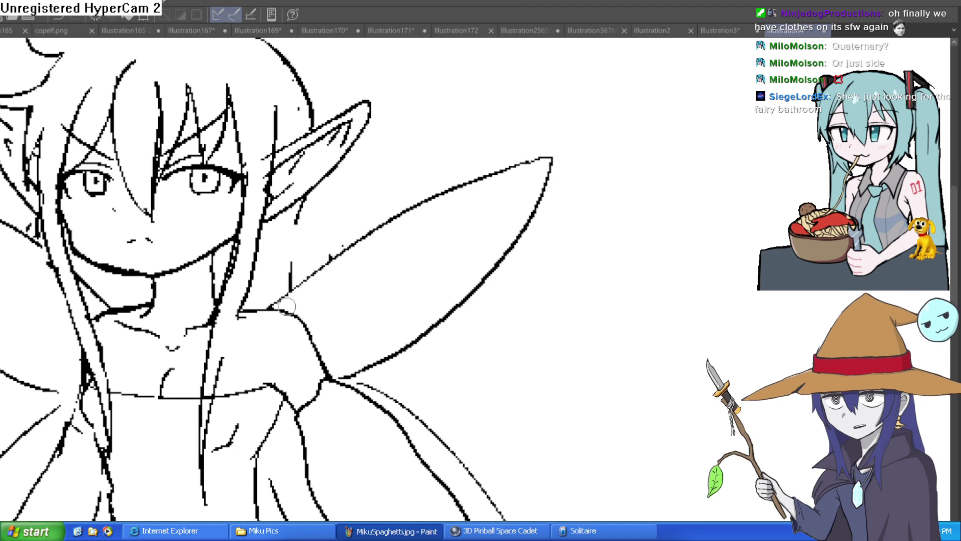
pyautogui.moveTo(276, 313)
pyautogui.mouseDown()
pyautogui.moveTo(295, 205)
pyautogui.moveTo(268, 316)
pyautogui.mouseUp()
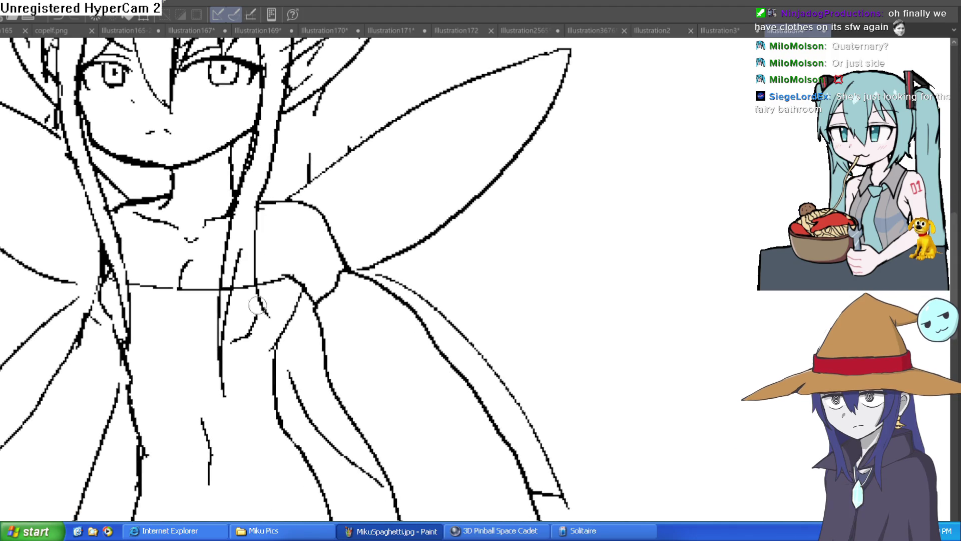
pyautogui.press(']')
pyautogui.press(']')
pyautogui.press(']')
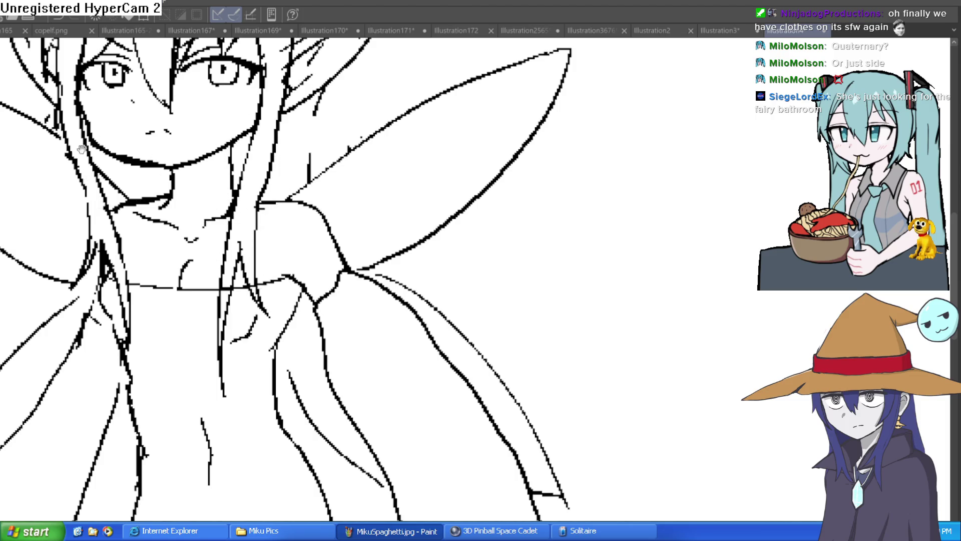
pyautogui.moveTo(366, 133); pyautogui.dragTo(335, 156)
pyautogui.moveTo(289, 111); pyautogui.dragTo(301, 185)
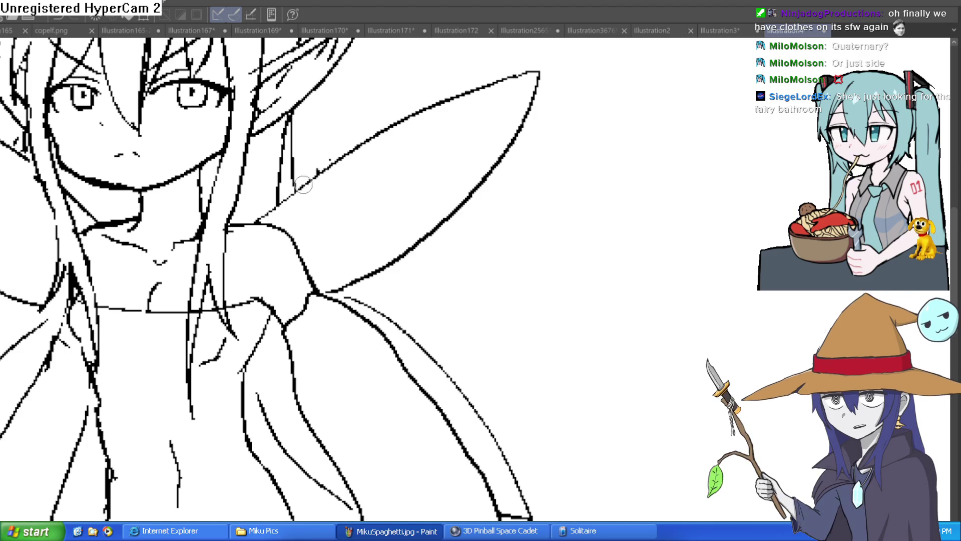
pyautogui.moveTo(310, 126); pyautogui.dragTo(316, 280)
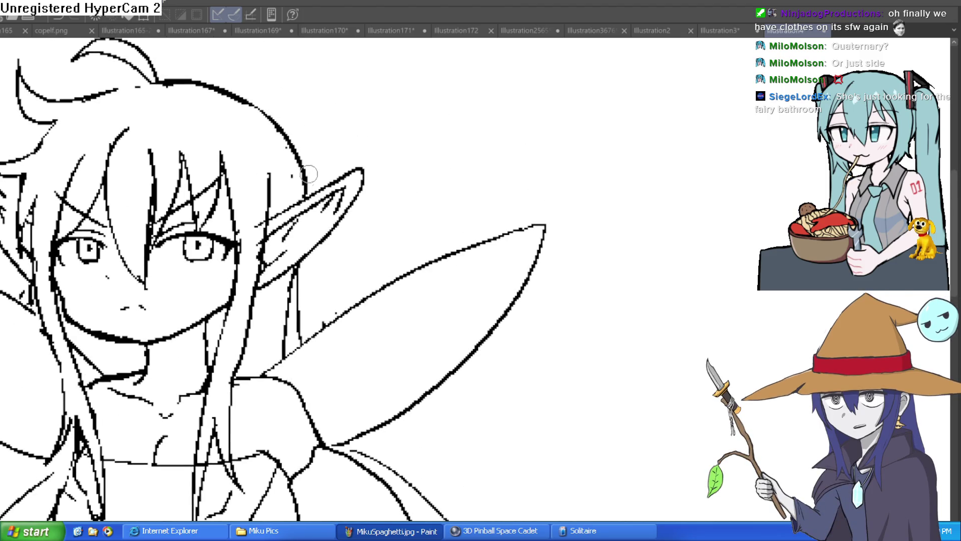
pyautogui.moveTo(303, 198)
pyautogui.mouseDown()
pyautogui.moveTo(273, 113)
pyautogui.moveTo(167, 86)
pyautogui.moveTo(253, 107)
pyautogui.moveTo(290, 171)
pyautogui.moveTo(315, 183)
pyautogui.mouseUp()
pyautogui.press(']')
pyautogui.press(']')
pyautogui.press(']')
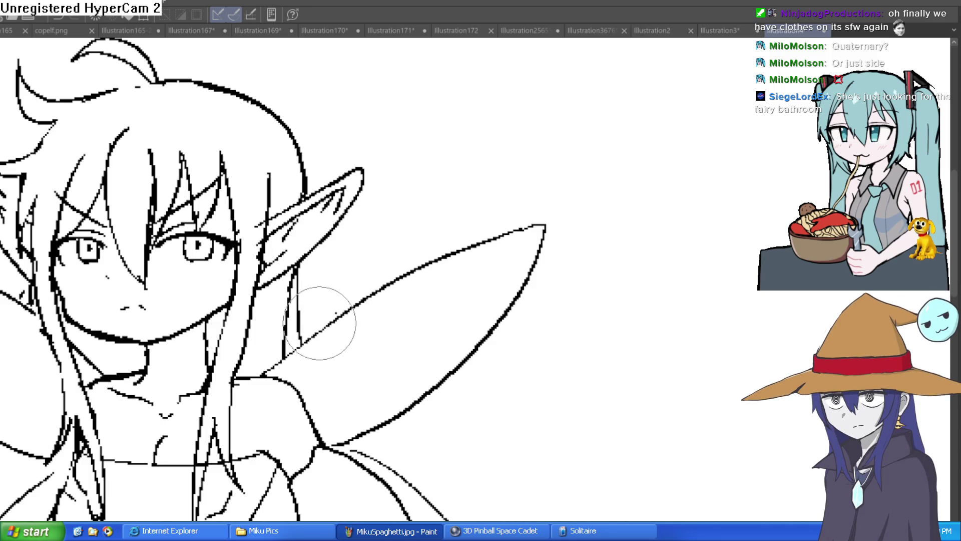
# - Fit the page in view and zoom in on the top of the drawing
pyautogui.hotkey('ctrl', '0')
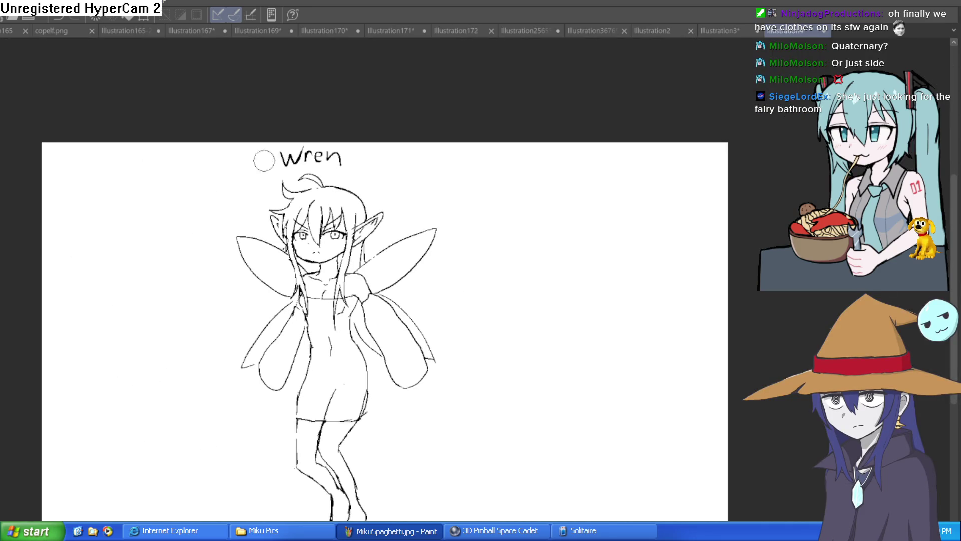
pyautogui.click(380, 189)
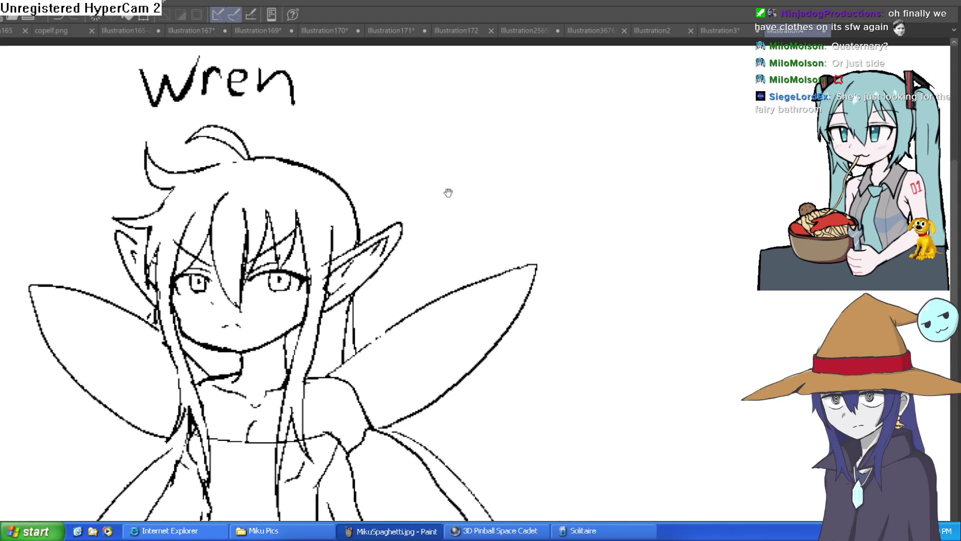
pyautogui.scroll(2, 353, 191)
pyautogui.scroll(-5, 457, 176)
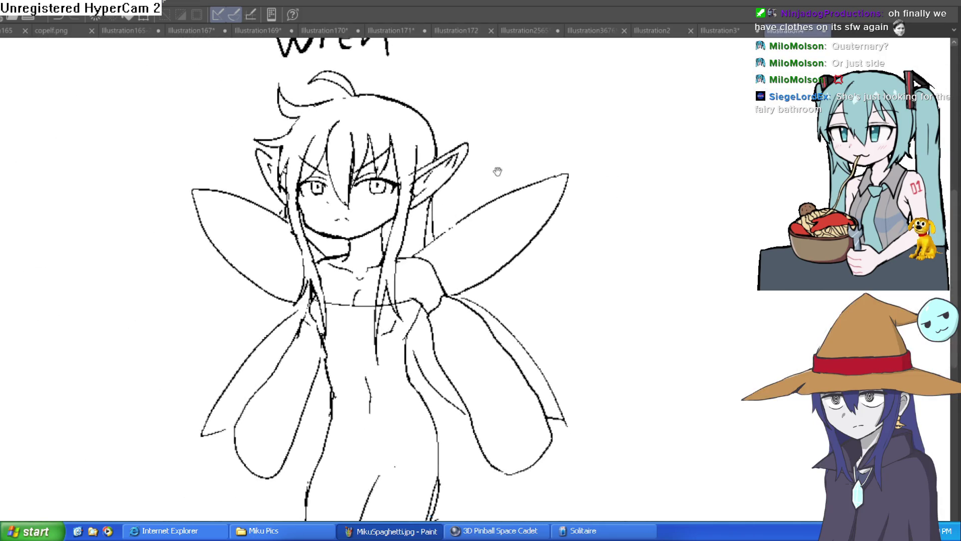
pyautogui.scroll(3, 329, 230)
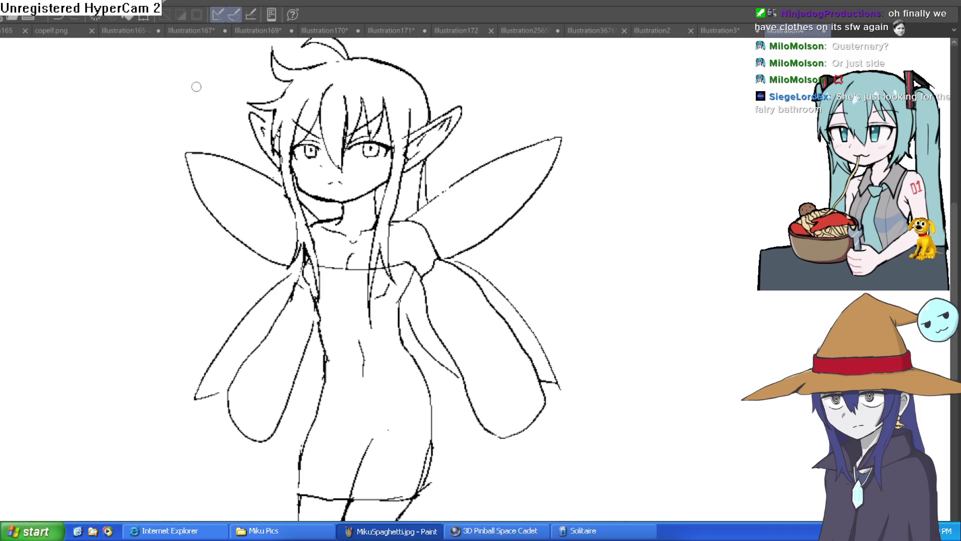
pyautogui.scroll(-3, 314, 159)
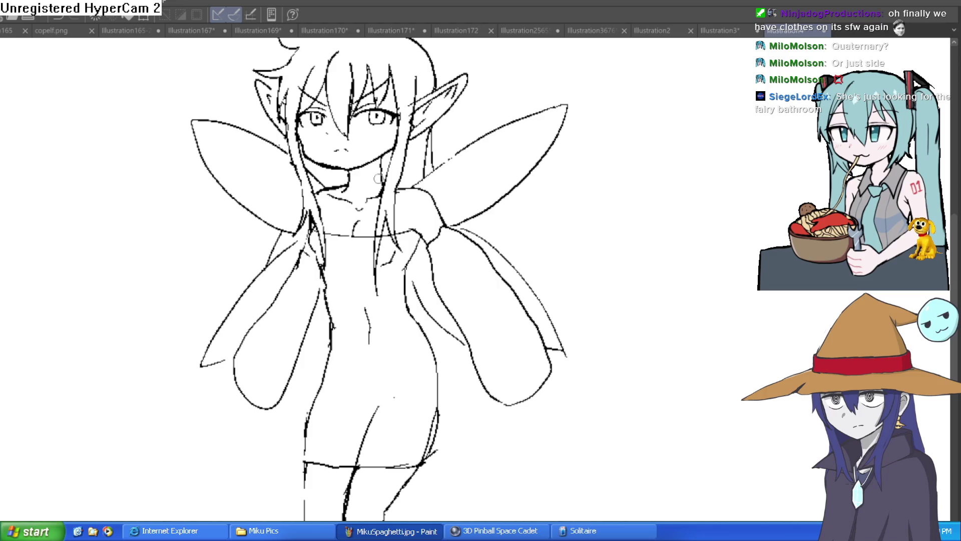
pyautogui.scroll(-3, 372, 180)
pyautogui.hscroll(5, 372, 211)
pyautogui.scroll(-5, 372, 245)
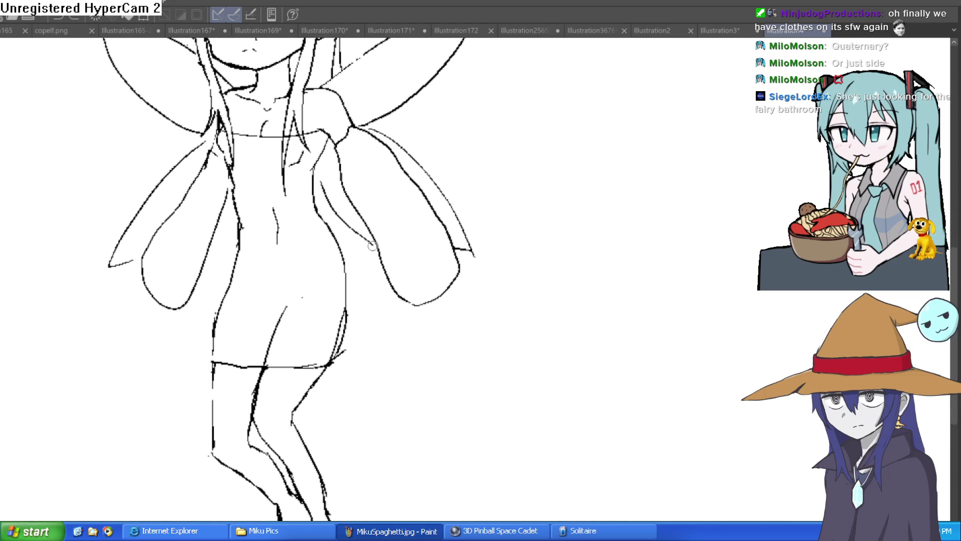
# - Draw long pointed tails down from the right and left lower wings, undoing a stray stroke
pyautogui.scroll(-5, 401, 380)
pyautogui.moveTo(385, 173)
pyautogui.mouseDown()
pyautogui.moveTo(394, 264)
pyautogui.moveTo(368, 416)
pyautogui.moveTo(335, 331)
pyautogui.mouseUp()
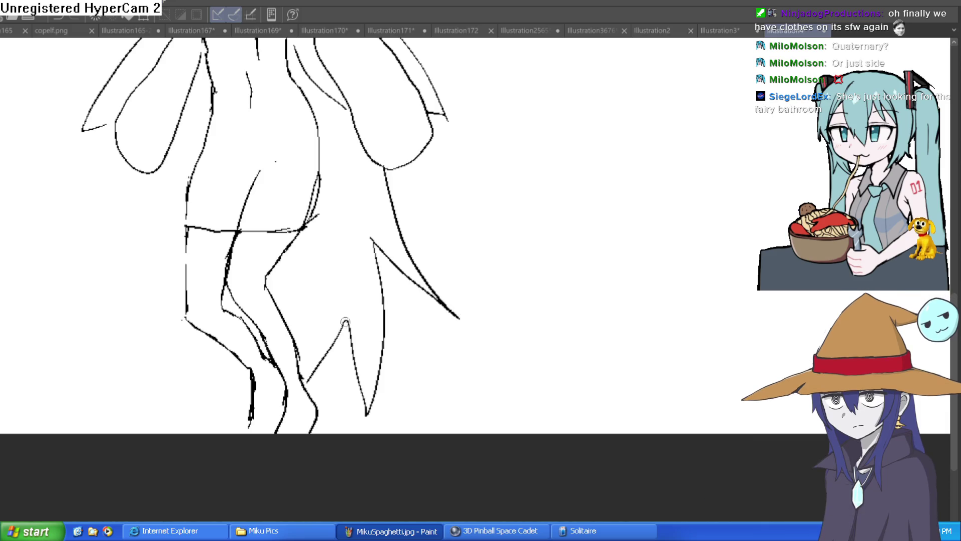
pyautogui.scroll(-2, 441, 265)
pyautogui.scroll(2, 435, 231)
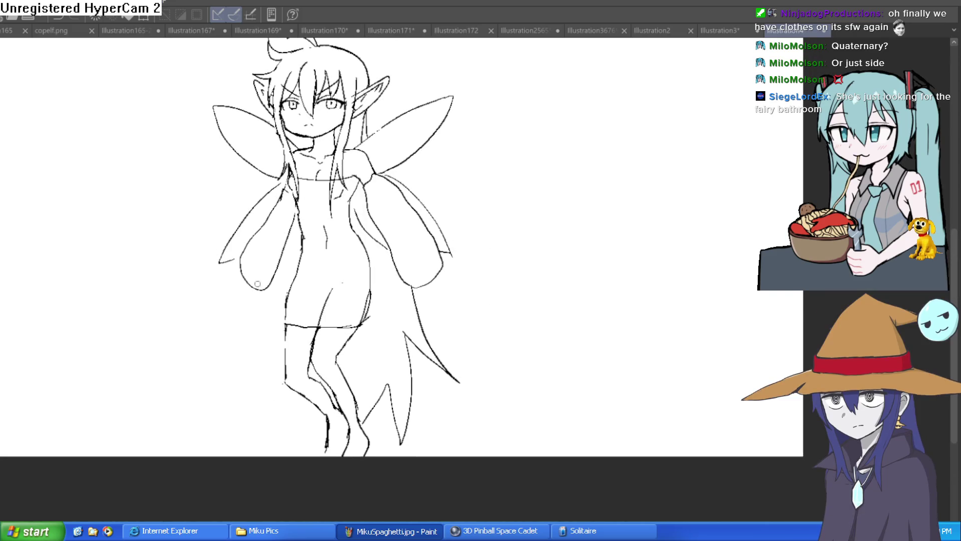
pyautogui.moveTo(246, 284); pyautogui.dragTo(261, 323)
pyautogui.moveTo(301, 439); pyautogui.dragTo(309, 411)
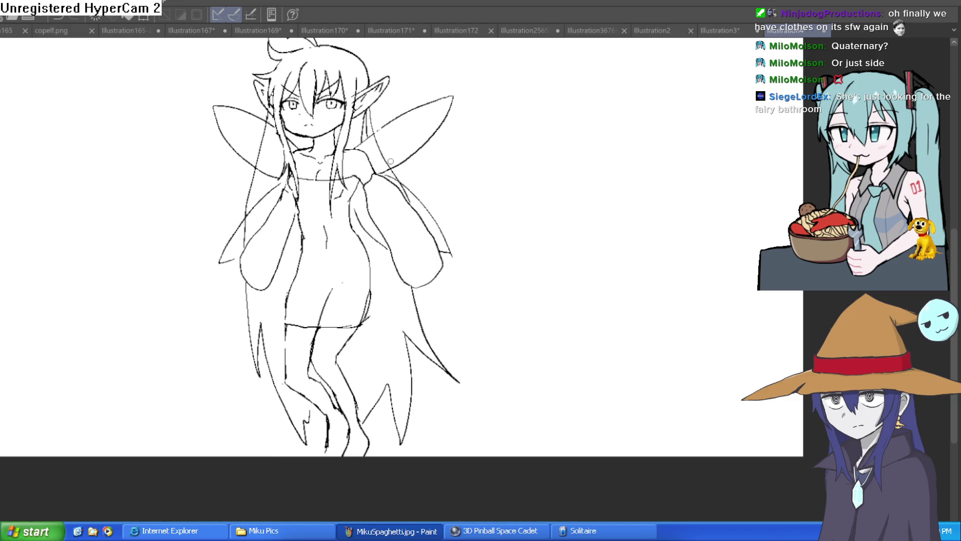
pyautogui.hotkey('ctrl', 'z')
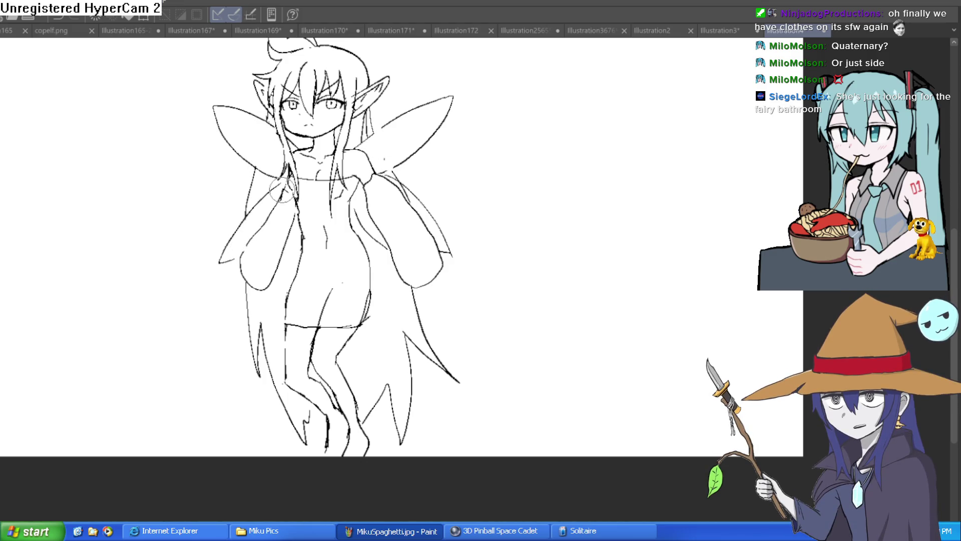
pyautogui.hotkey('ctrl', '0')
pyautogui.scroll(3, 373, 207)
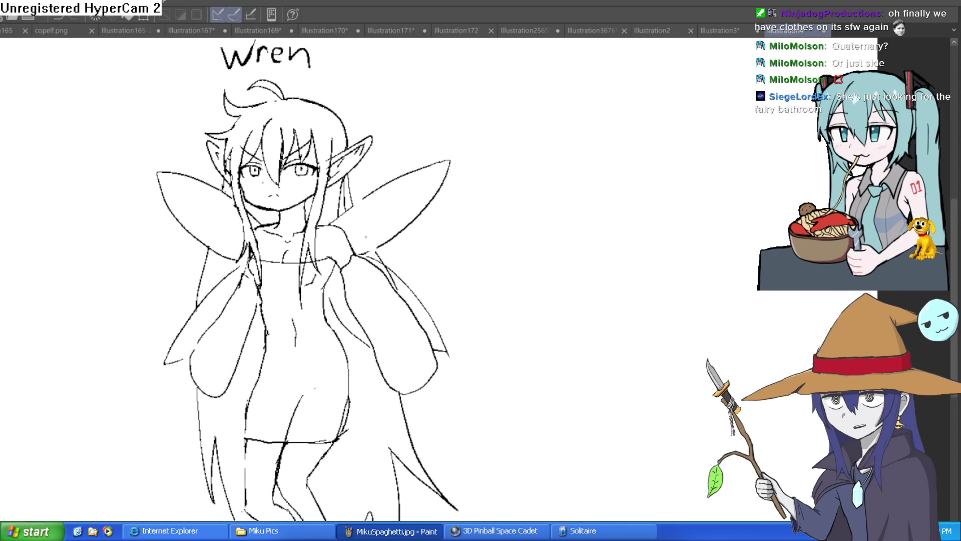
pyautogui.scroll(3, 371, 180)
pyautogui.moveTo(368, 278)
pyautogui.mouseDown()
pyautogui.moveTo(378, 385)
pyautogui.moveTo(372, 286)
pyautogui.mouseUp()
pyautogui.moveTo(371, 228)
pyautogui.mouseDown()
pyautogui.moveTo(340, 145)
pyautogui.moveTo(303, 118)
pyautogui.mouseUp()
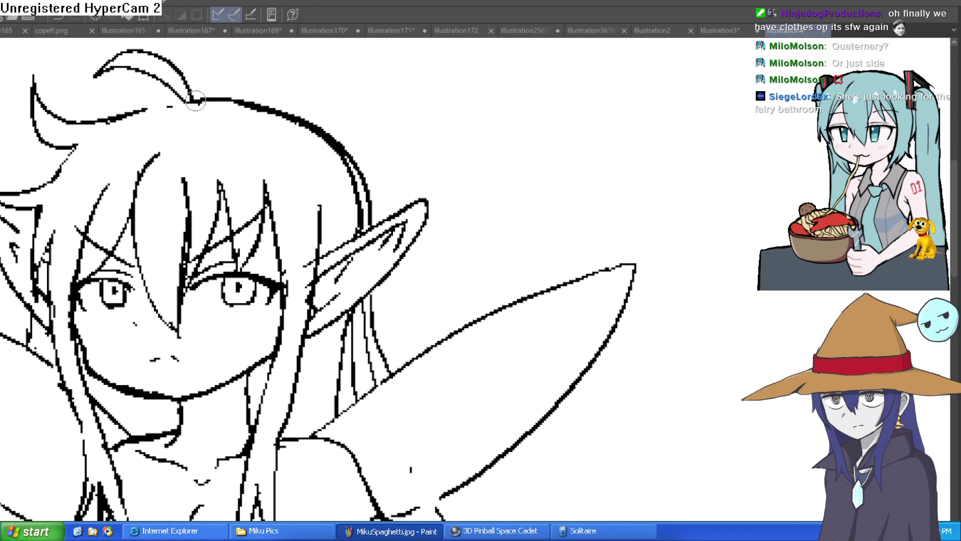
pyautogui.scroll(-3, 332, 115)
pyautogui.scroll(3, 395, 160)
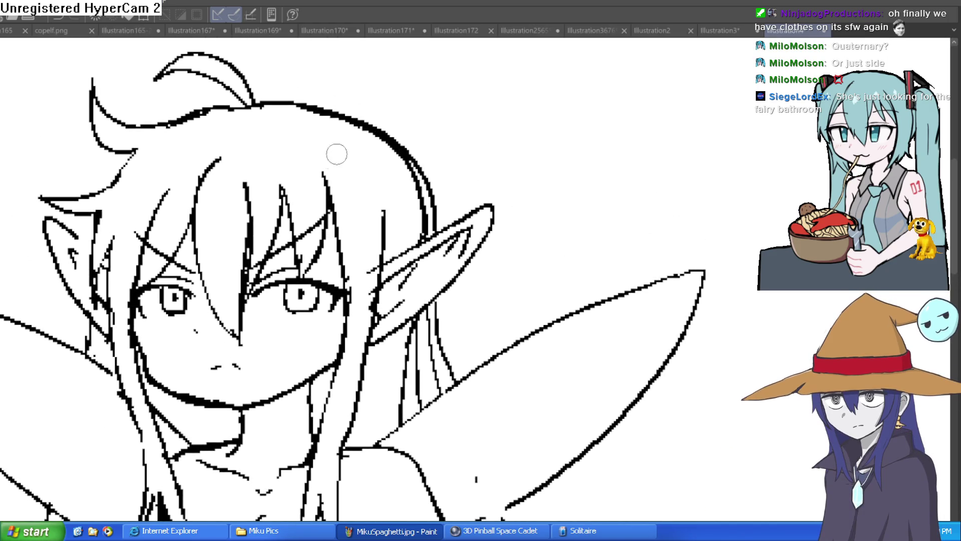
pyautogui.moveTo(393, 147)
pyautogui.mouseDown()
pyautogui.moveTo(436, 203)
pyautogui.moveTo(408, 194)
pyautogui.moveTo(424, 229)
pyautogui.moveTo(382, 150)
pyautogui.moveTo(279, 122)
pyautogui.moveTo(416, 179)
pyautogui.mouseUp()
pyautogui.scroll(-5, 429, 150)
pyautogui.scroll(6, 474, 209)
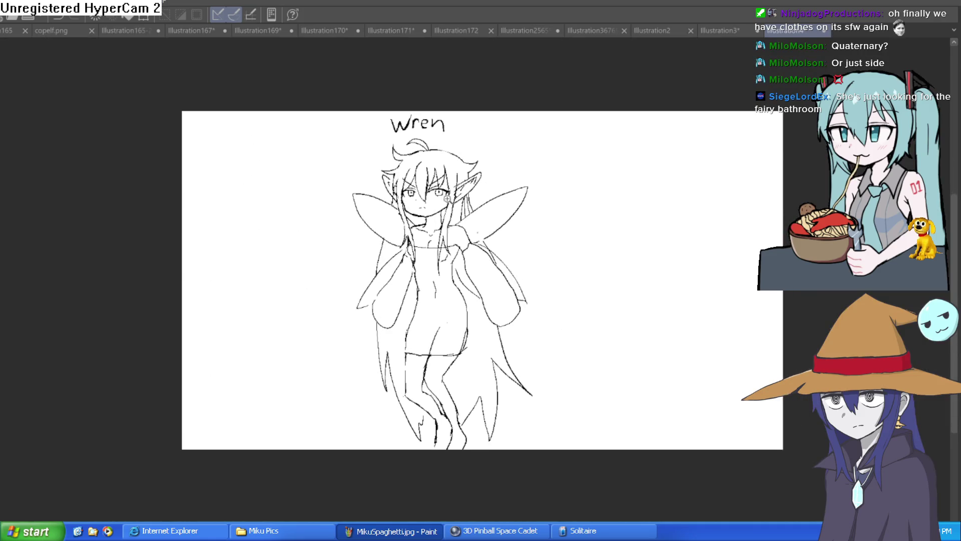
pyautogui.scroll(-4, 474, 209)
pyautogui.scroll(2, 586, 169)
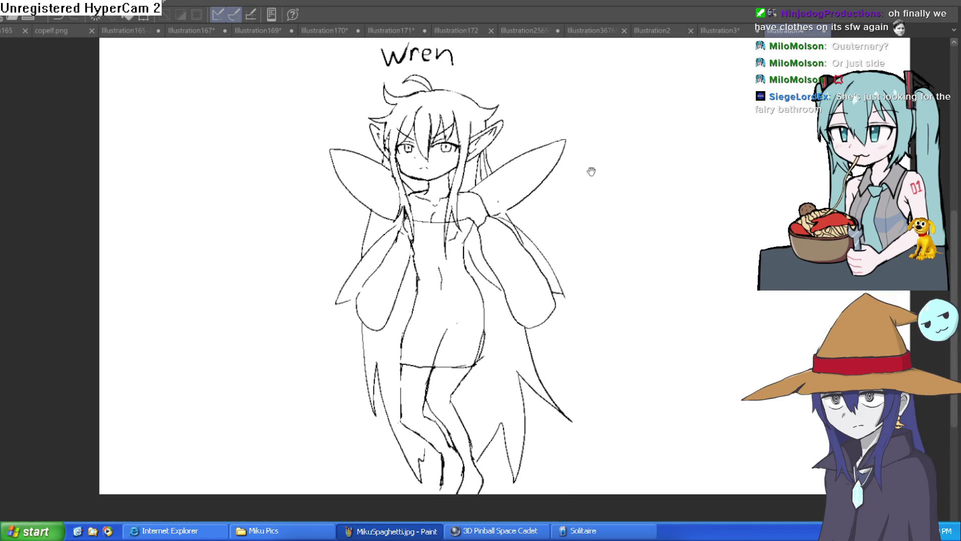
pyautogui.scroll(-2, 573, 156)
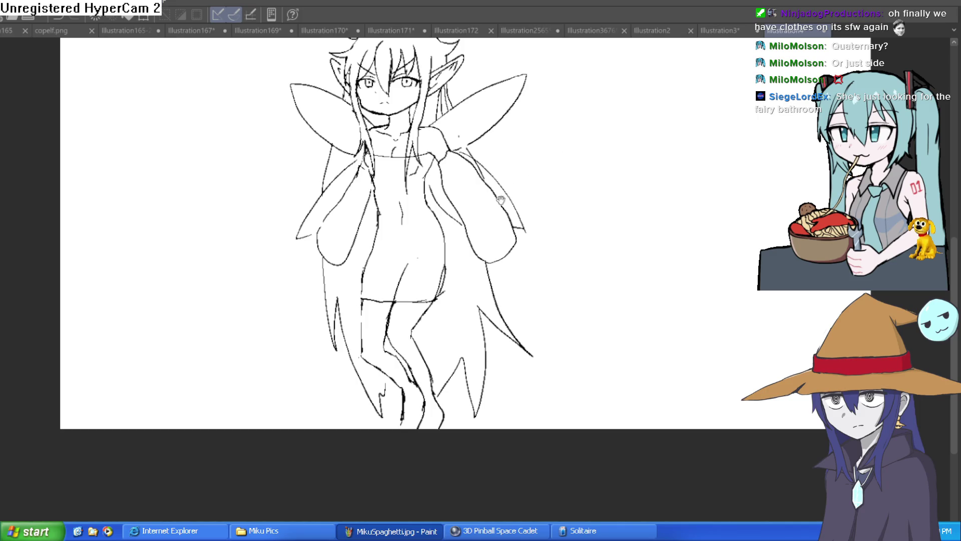
pyautogui.moveTo(501, 200); pyautogui.dragTo(510, 208)
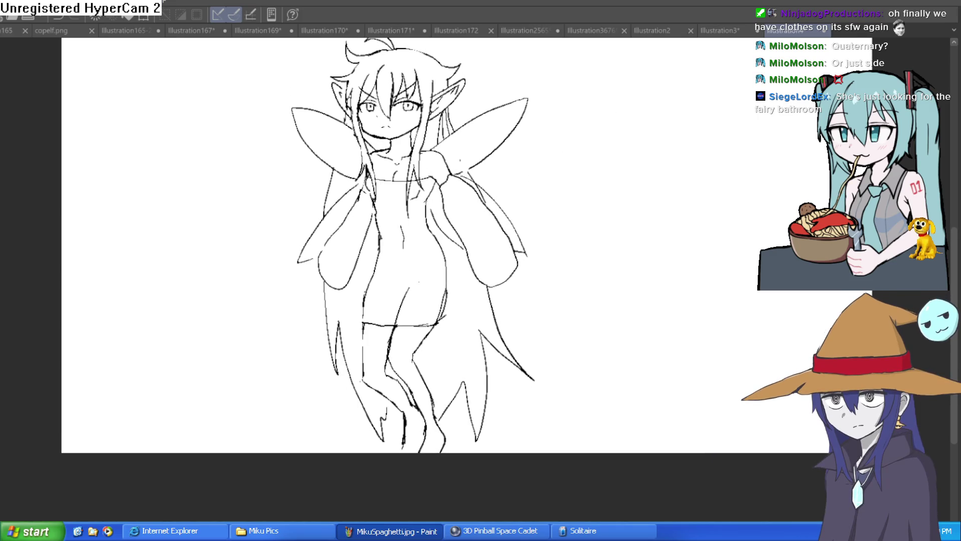
pyautogui.press('h')
pyautogui.press('h')
pyautogui.press('h')
pyautogui.press('h')
pyautogui.press('h')
pyautogui.press('h')
# - Ink new lines in the left eye and redraw the right upper lid as one arc
pyautogui.scroll(5, 469, 104)
pyautogui.moveTo(193, 145); pyautogui.dragTo(200, 122)
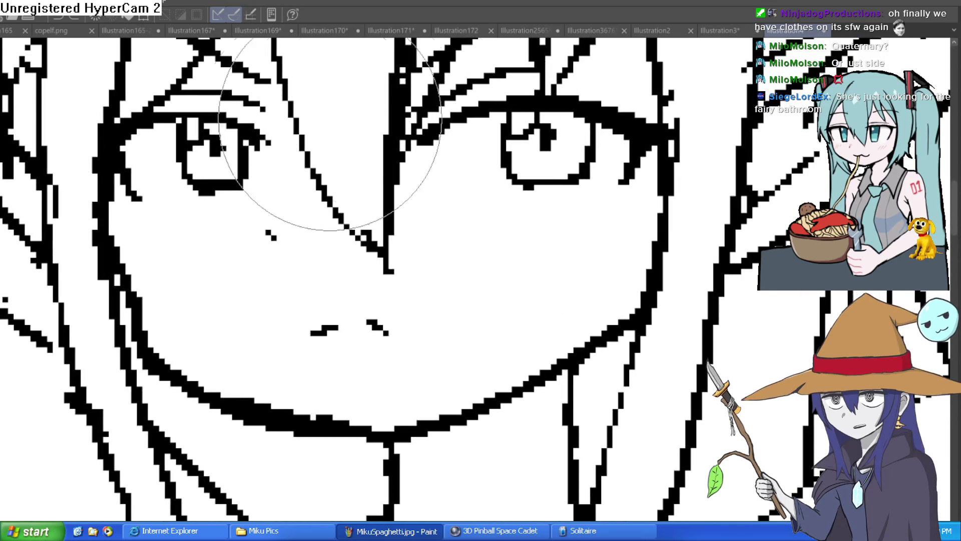
pyautogui.moveTo(505, 125); pyautogui.dragTo(527, 115)
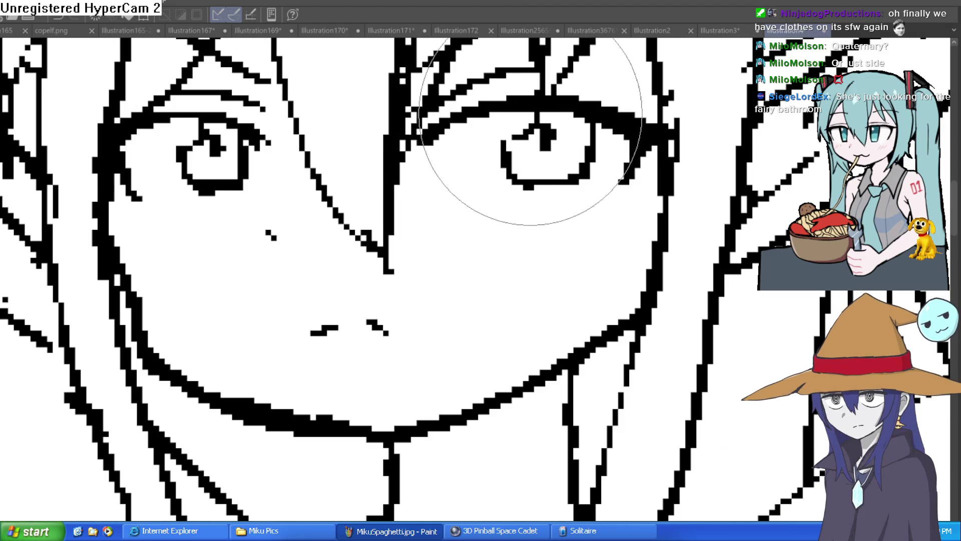
pyautogui.scroll(-5, 526, 133)
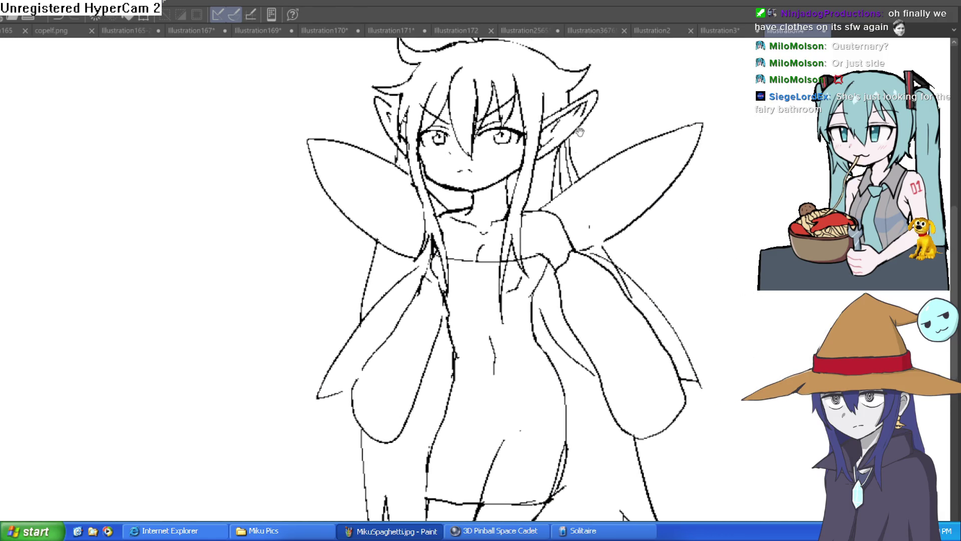
# - Tilt, zoom and re-level the view of the fairy, and make the brush much larger
pyautogui.moveTo(542, 120); pyautogui.dragTo(690, 248)
pyautogui.scroll(5, 551, 194)
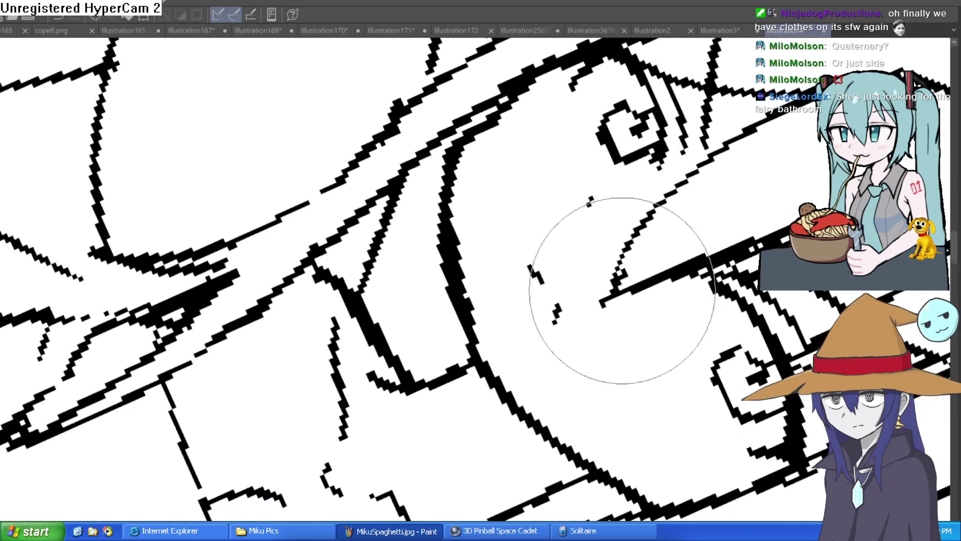
pyautogui.scroll(-5, 439, 306)
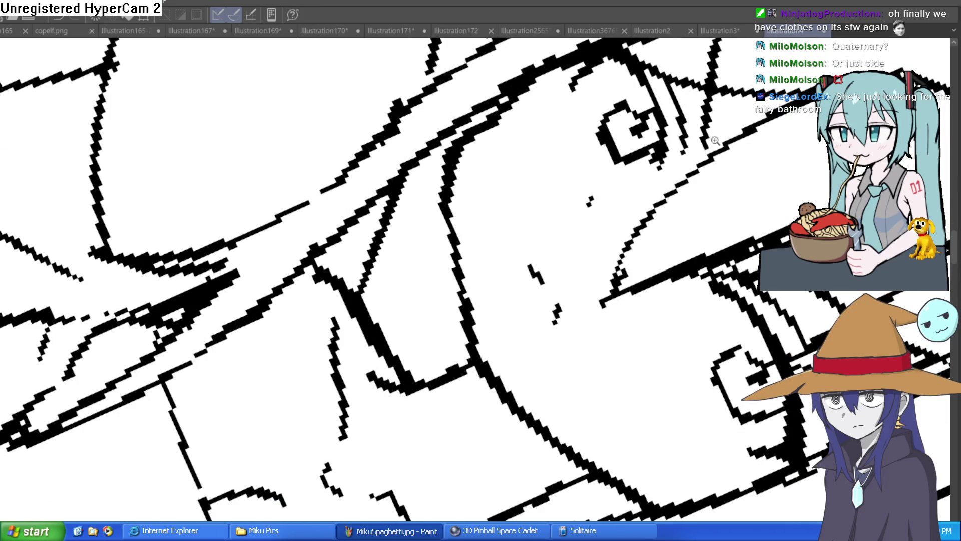
pyautogui.press('-')
pyautogui.press('-')
pyautogui.moveTo(518, 157); pyautogui.dragTo(486, 159)
pyautogui.scroll(5, 414, 150)
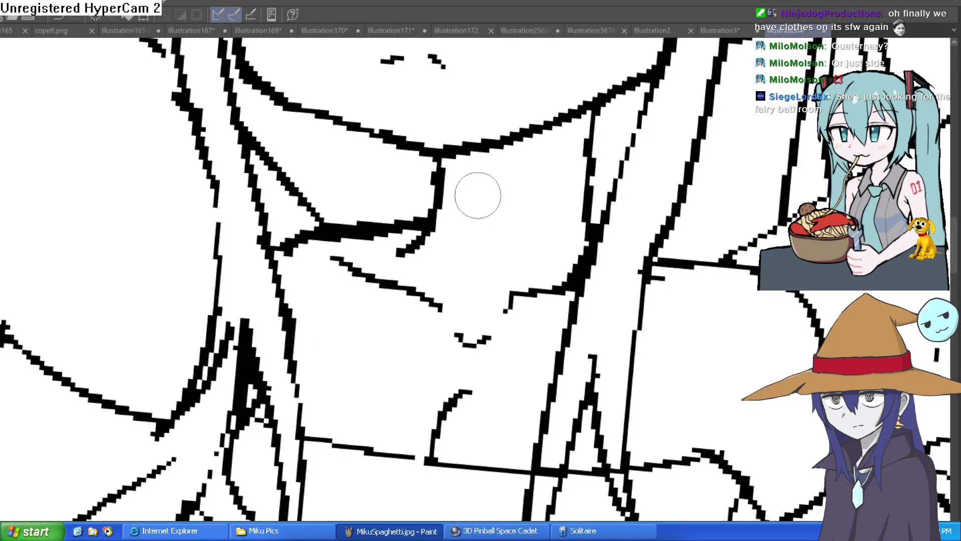
pyautogui.press(']')
pyautogui.press(']')
pyautogui.press(']')
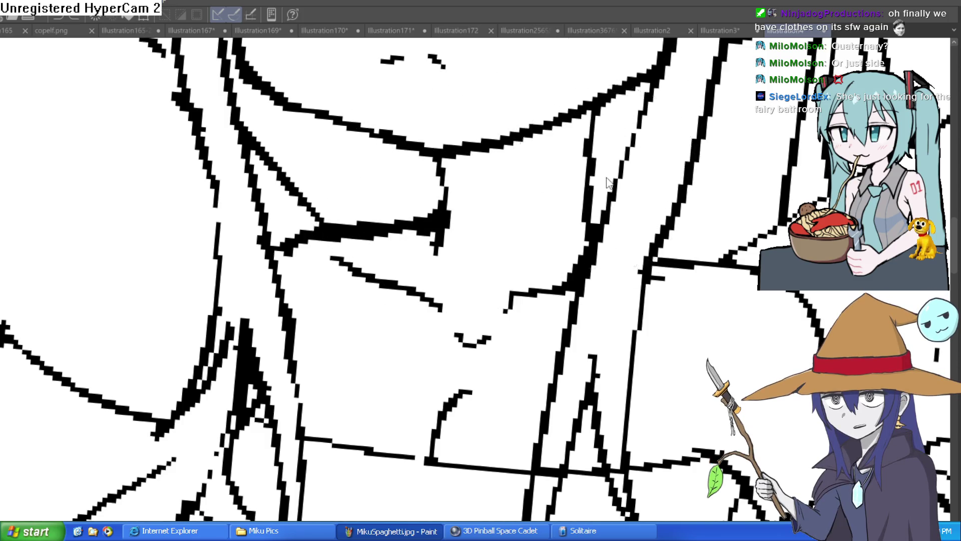
pyautogui.scroll(-4, 612, 112)
pyautogui.scroll(-4, 612, 111)
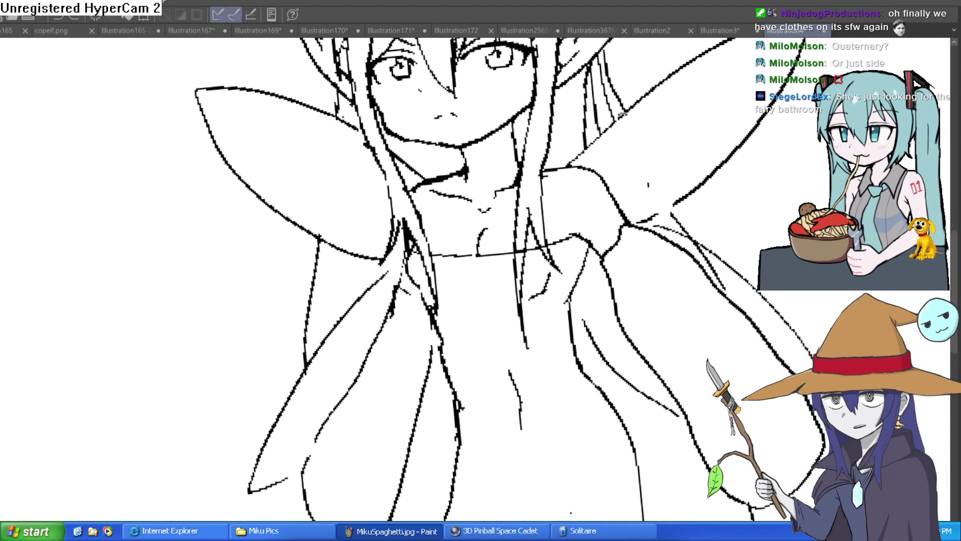
pyautogui.moveTo(622, 167); pyautogui.dragTo(603, 185)
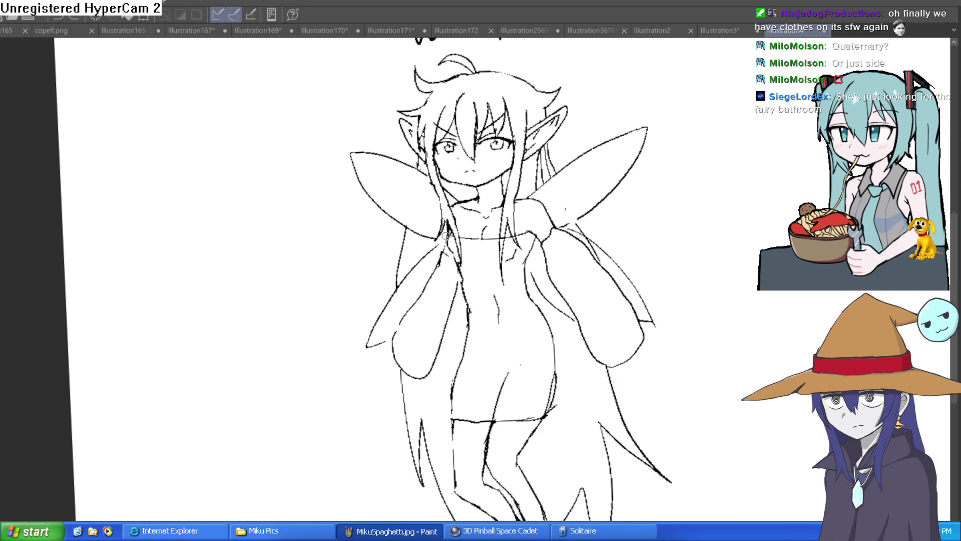
pyautogui.scroll(3, 481, 201)
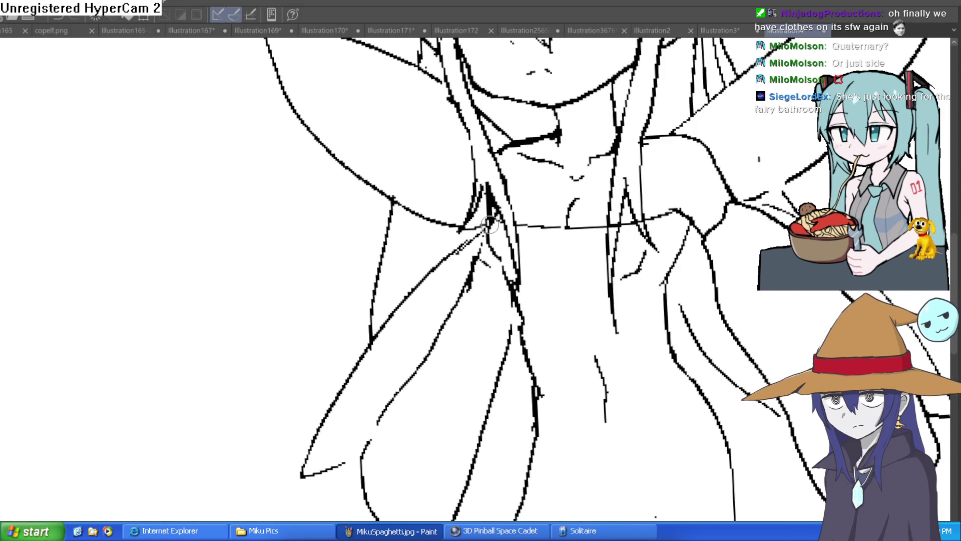
# - Ink the left face edge and thicken the top hair outline, removing a stray strand
pyautogui.moveTo(514, 107); pyautogui.dragTo(453, 224)
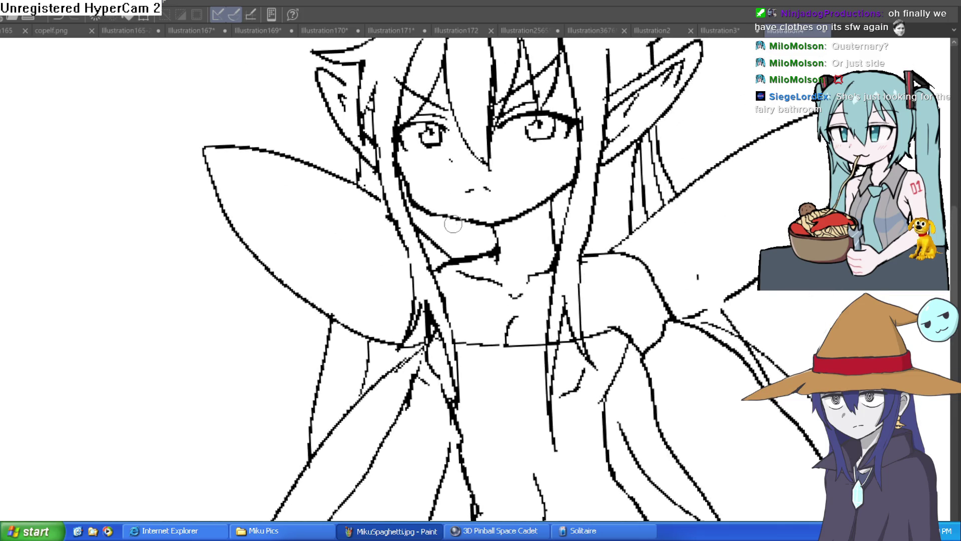
pyautogui.scroll(5, 613, 217)
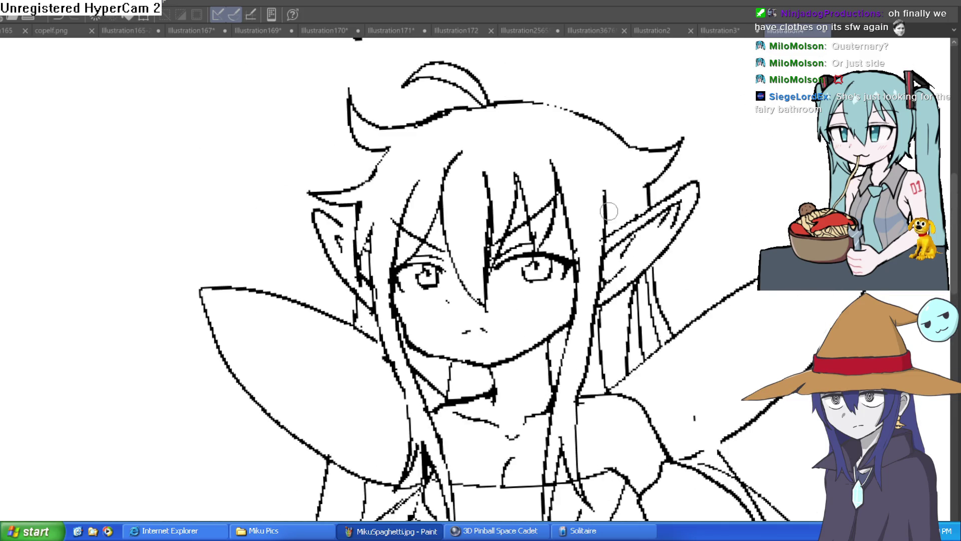
pyautogui.moveTo(604, 195); pyautogui.dragTo(573, 152)
pyautogui.moveTo(388, 264); pyautogui.dragTo(421, 170)
pyautogui.moveTo(591, 109); pyautogui.dragTo(595, 132)
pyautogui.moveTo(484, 133)
pyautogui.mouseDown()
pyautogui.moveTo(551, 125)
pyautogui.moveTo(628, 169)
pyautogui.moveTo(653, 203)
pyautogui.mouseUp()
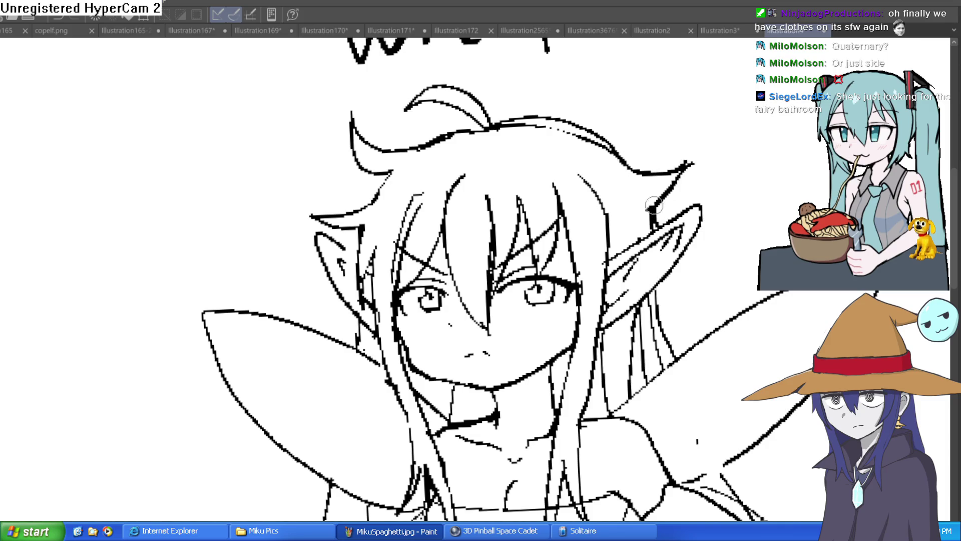
pyautogui.moveTo(461, 131)
pyautogui.mouseDown()
pyautogui.moveTo(416, 147)
pyautogui.moveTo(351, 116)
pyautogui.moveTo(391, 168)
pyautogui.moveTo(341, 245)
pyautogui.mouseUp()
pyautogui.hotkey('ctrl', 'z')
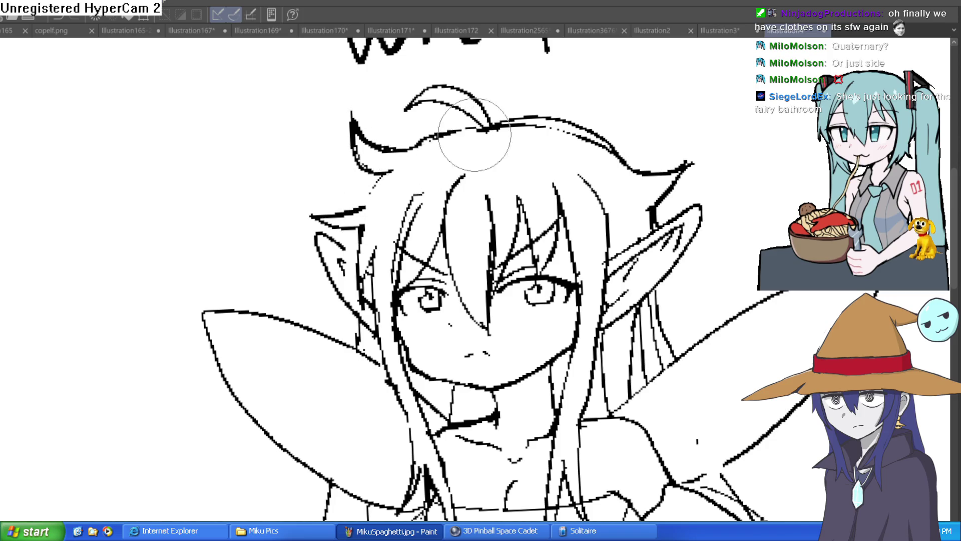
pyautogui.scroll(-5, 701, 175)
pyautogui.moveTo(738, 194)
pyautogui.mouseDown()
pyautogui.moveTo(648, 165)
pyautogui.moveTo(624, 134)
pyautogui.mouseUp()
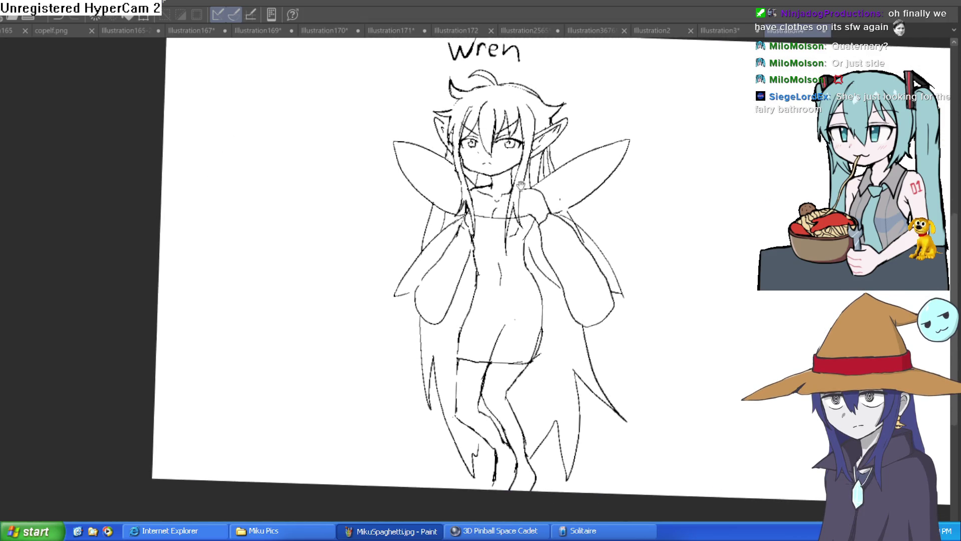
# - Undo the two long stray hair strands on the left and bring the lower body into view
pyautogui.moveTo(519, 187); pyautogui.dragTo(489, 145)
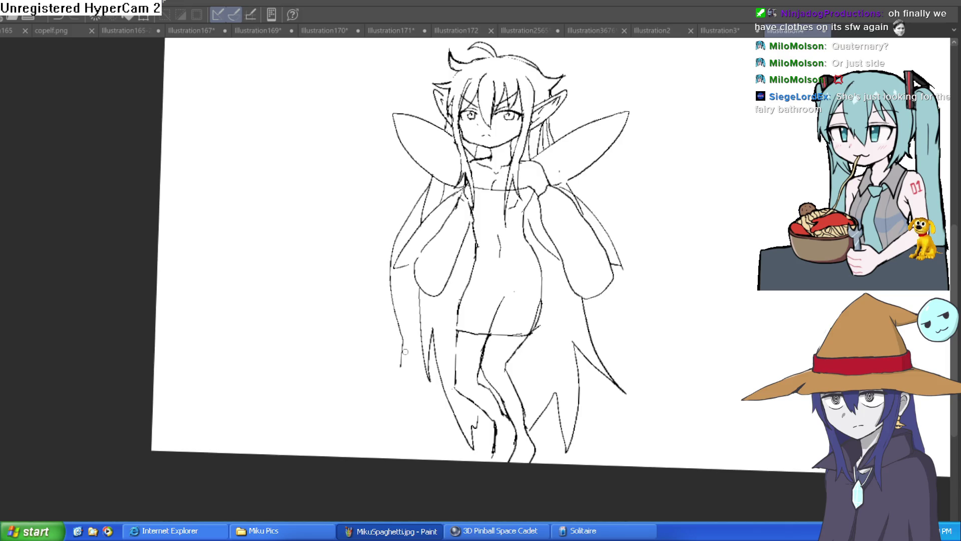
pyautogui.hotkey('ctrl', 'z')
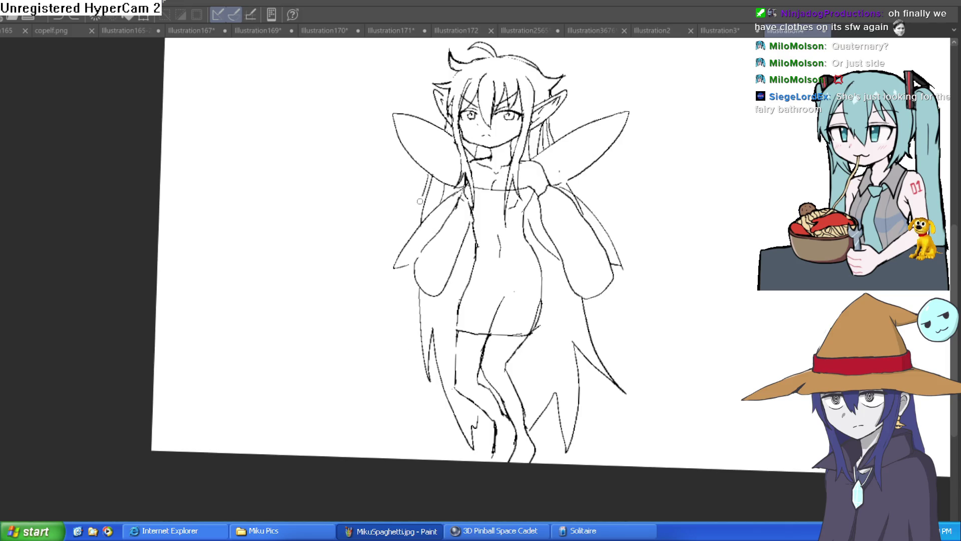
pyautogui.hotkey('ctrl', 'z')
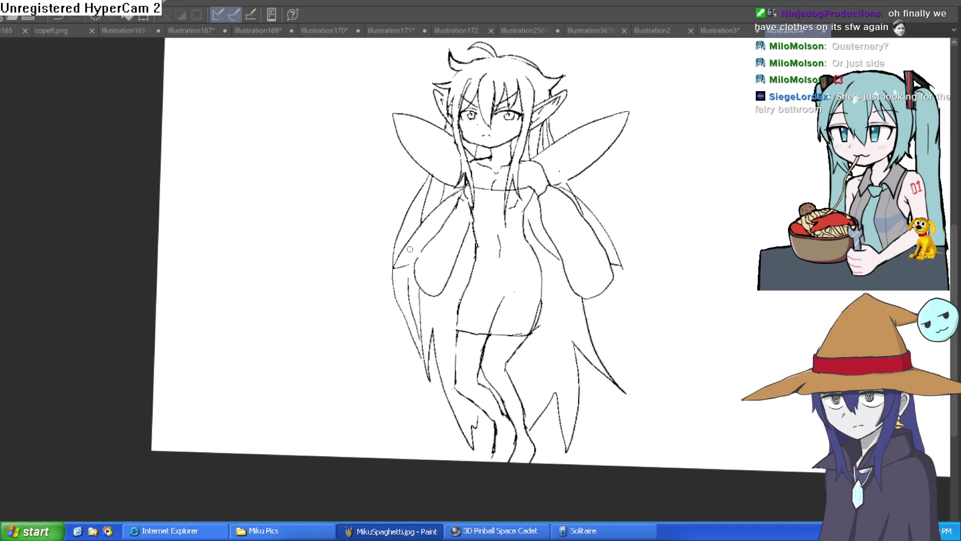
pyautogui.moveTo(612, 187); pyautogui.dragTo(522, 159)
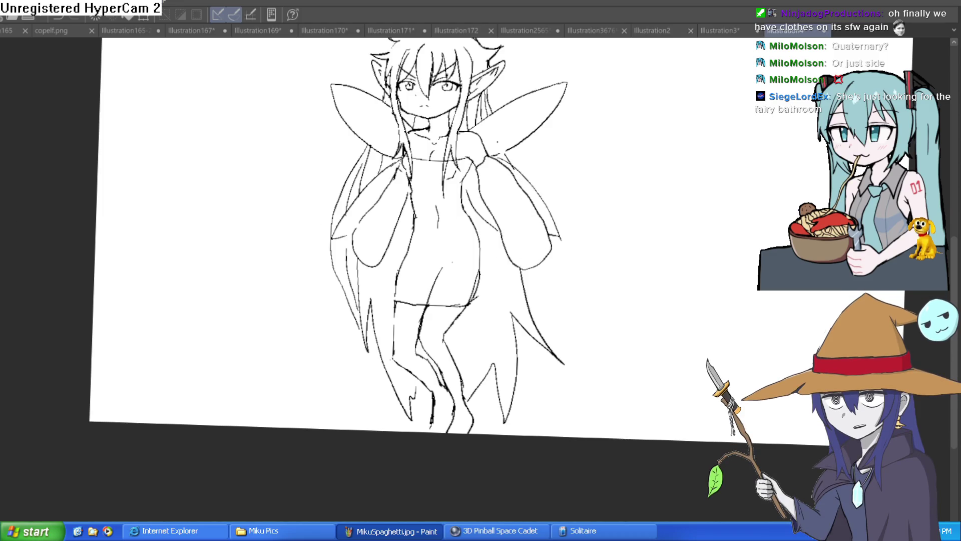
pyautogui.moveTo(559, 293); pyautogui.dragTo(519, 235)
pyautogui.scroll(3, 519, 235)
# - Redraw the hair strands down past the legs and erase their ends
pyautogui.moveTo(455, 198)
pyautogui.mouseDown()
pyautogui.moveTo(490, 339)
pyautogui.moveTo(483, 245)
pyautogui.mouseUp()
pyautogui.press('e')
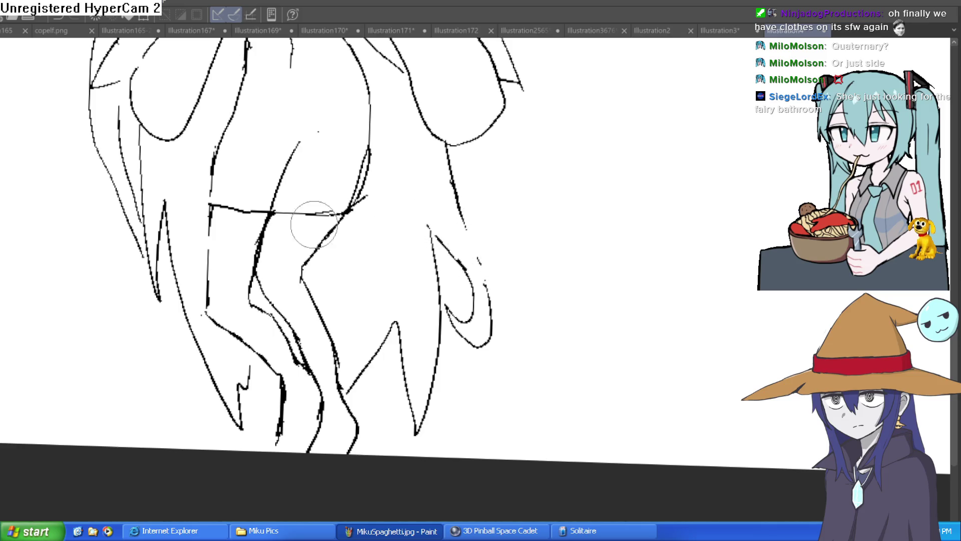
pyautogui.scroll(-5, 421, 230)
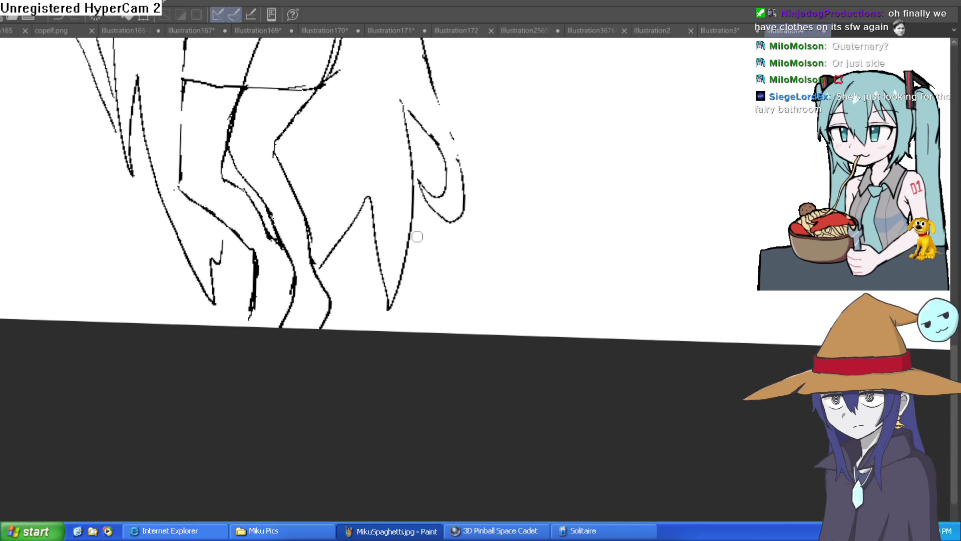
pyautogui.moveTo(408, 178)
pyautogui.mouseDown()
pyautogui.moveTo(371, 292)
pyautogui.moveTo(408, 258)
pyautogui.moveTo(429, 214)
pyautogui.moveTo(399, 287)
pyautogui.moveTo(373, 205)
pyautogui.moveTo(381, 271)
pyautogui.moveTo(361, 194)
pyautogui.mouseUp()
pyautogui.press('e')
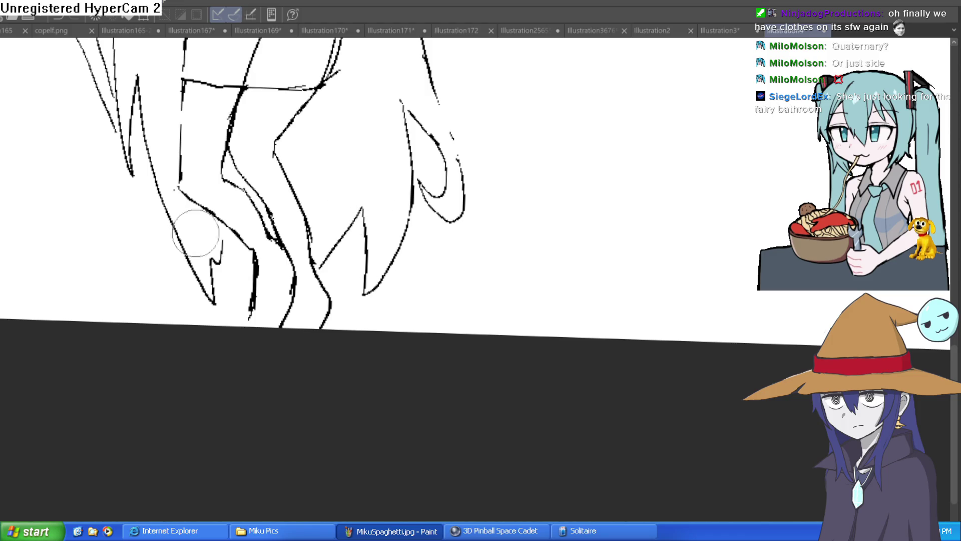
pyautogui.moveTo(142, 150); pyautogui.dragTo(213, 276)
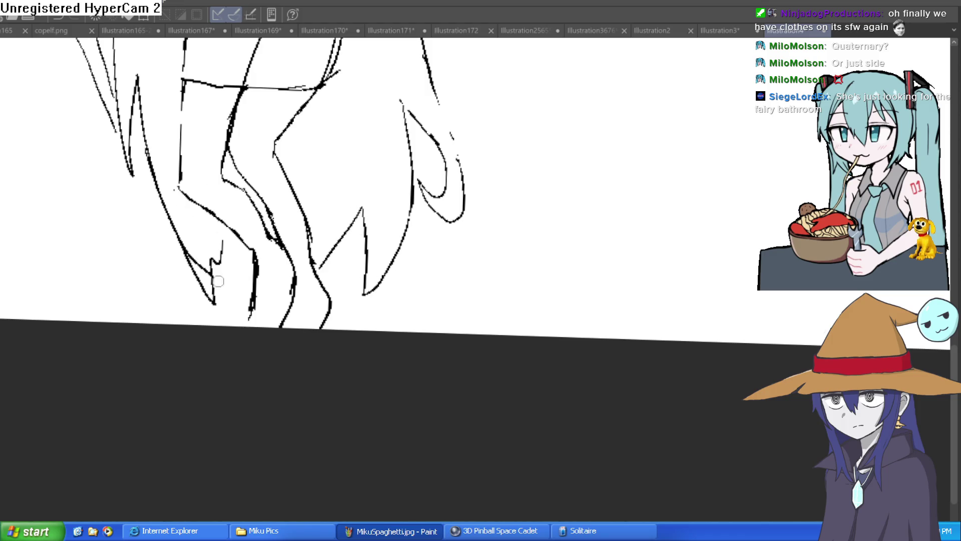
pyautogui.press('e')
pyautogui.moveTo(218, 271); pyautogui.dragTo(214, 258)
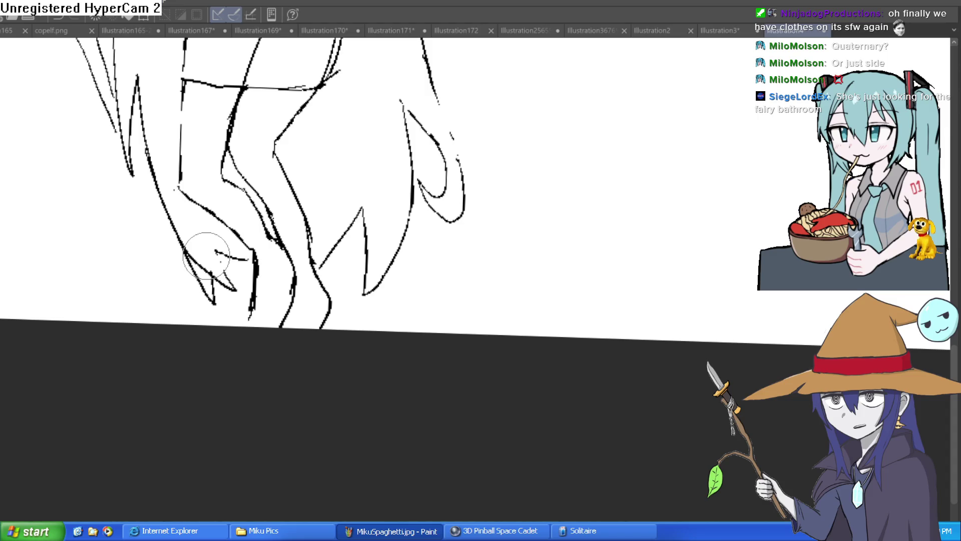
# - Redraw the inner hair curve and the hanging lower hair edges, undoing the bad strokes
pyautogui.scroll(3, 439, 185)
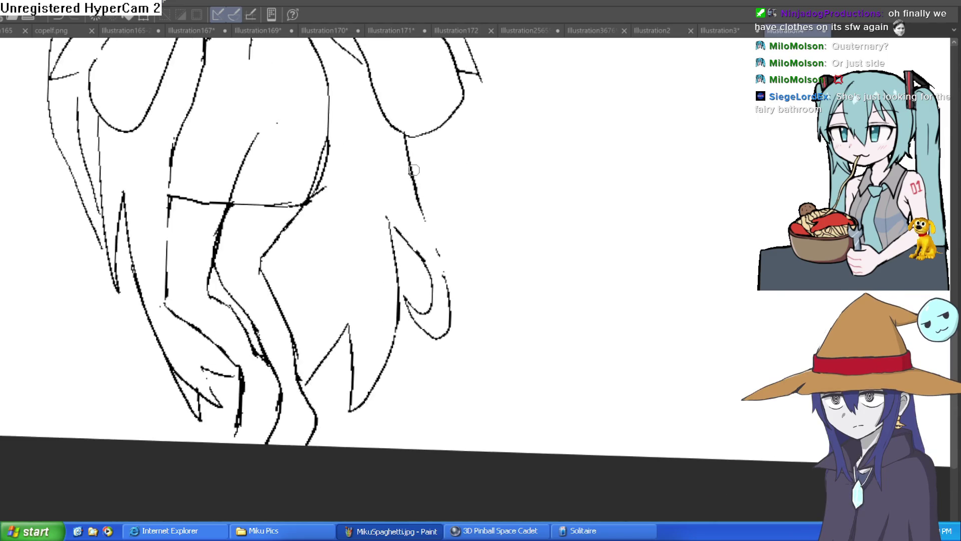
pyautogui.hotkey('ctrl', 'z')
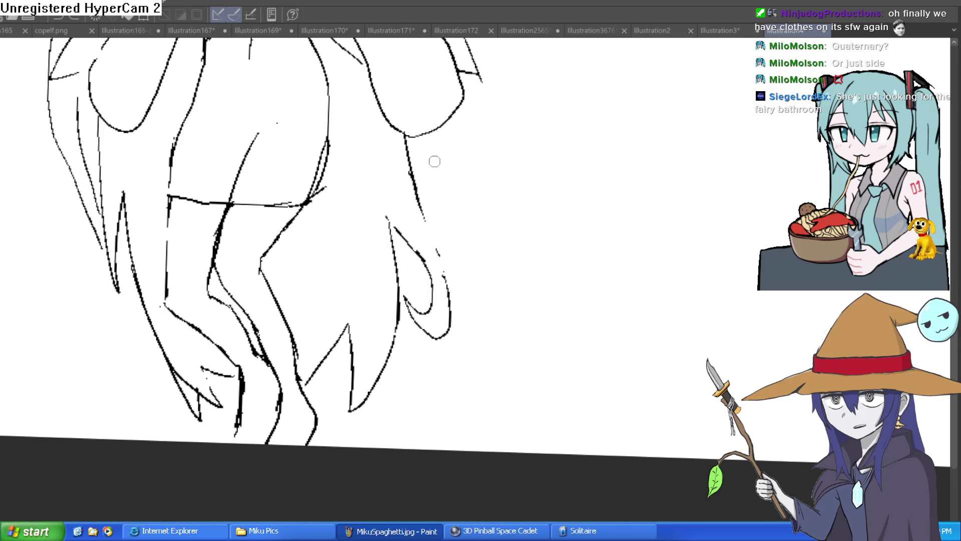
pyautogui.scroll(1, 425, 353)
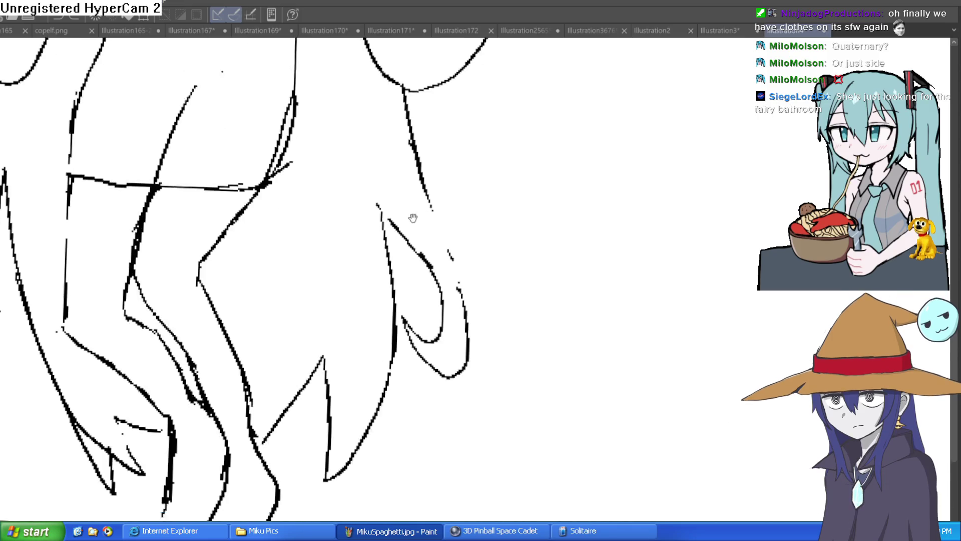
pyautogui.moveTo(378, 166)
pyautogui.mouseDown()
pyautogui.moveTo(428, 267)
pyautogui.moveTo(400, 274)
pyautogui.moveTo(419, 295)
pyautogui.moveTo(412, 199)
pyautogui.moveTo(375, 154)
pyautogui.moveTo(434, 176)
pyautogui.moveTo(408, 101)
pyautogui.mouseUp()
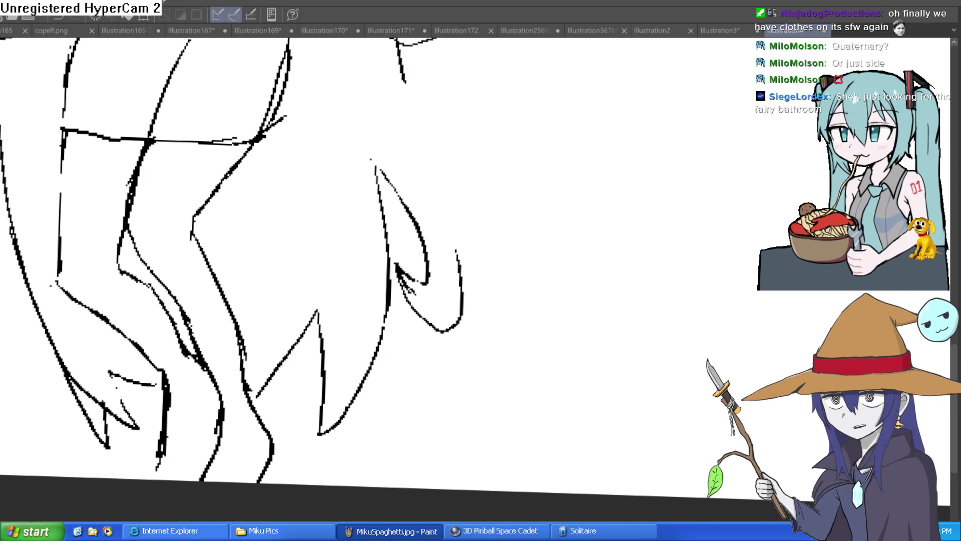
pyautogui.moveTo(224, 143); pyautogui.dragTo(110, 137)
pyautogui.moveTo(290, 63); pyautogui.dragTo(344, 237)
pyautogui.hotkey('ctrl', 'z')
pyautogui.moveTo(289, 64); pyautogui.dragTo(335, 200)
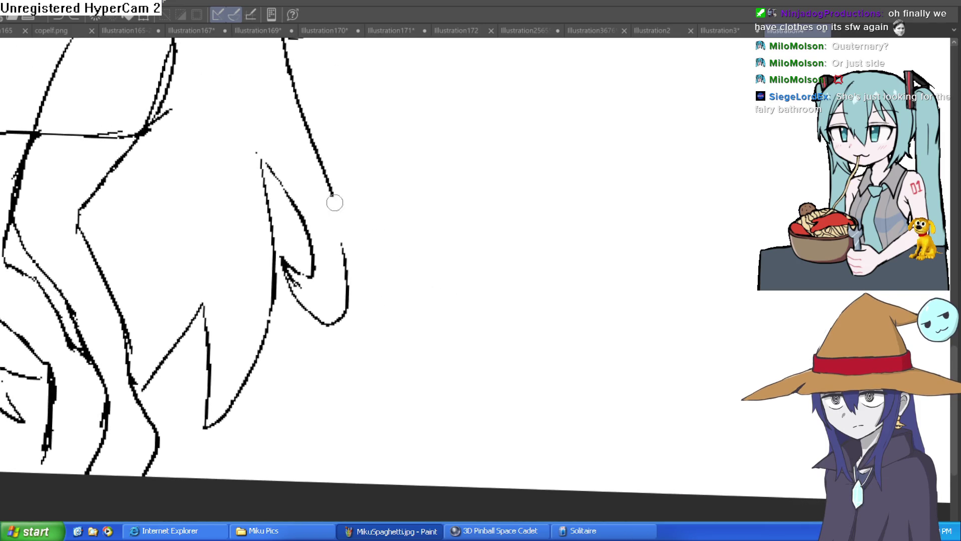
pyautogui.moveTo(367, 164); pyautogui.dragTo(420, 260)
pyautogui.hotkey('ctrl', 'z')
pyautogui.moveTo(307, 231); pyautogui.dragTo(325, 301)
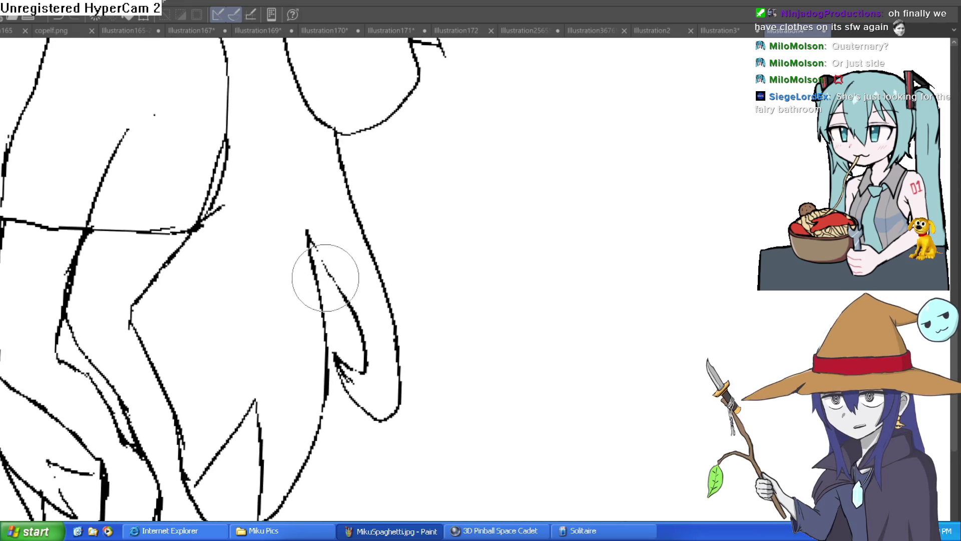
# - Enlarge the brush and frame the whole fairy sketch, including the Wren label
pyautogui.moveTo(310, 247)
pyautogui.mouseDown()
pyautogui.moveTo(341, 287)
pyautogui.moveTo(350, 201)
pyautogui.mouseUp()
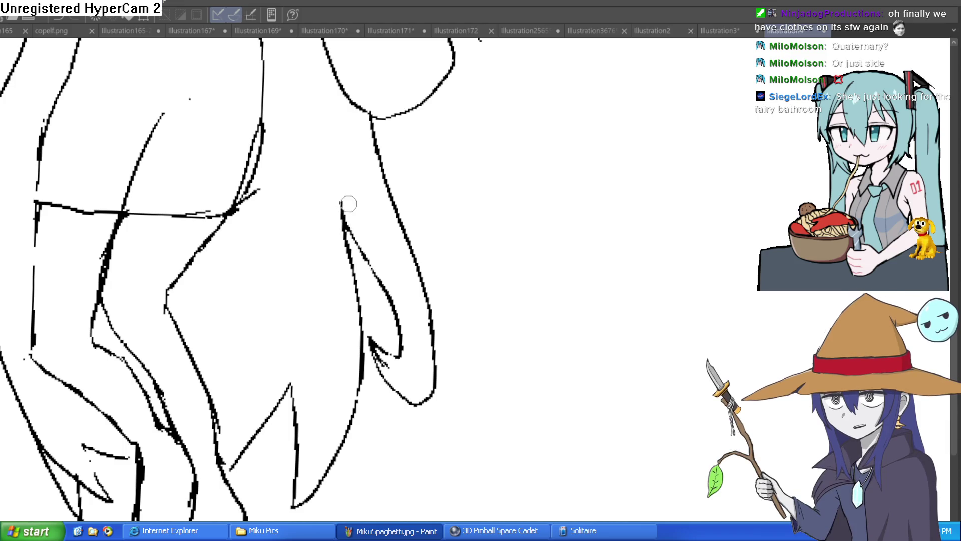
pyautogui.scroll(-2, 359, 217)
pyautogui.press(']')
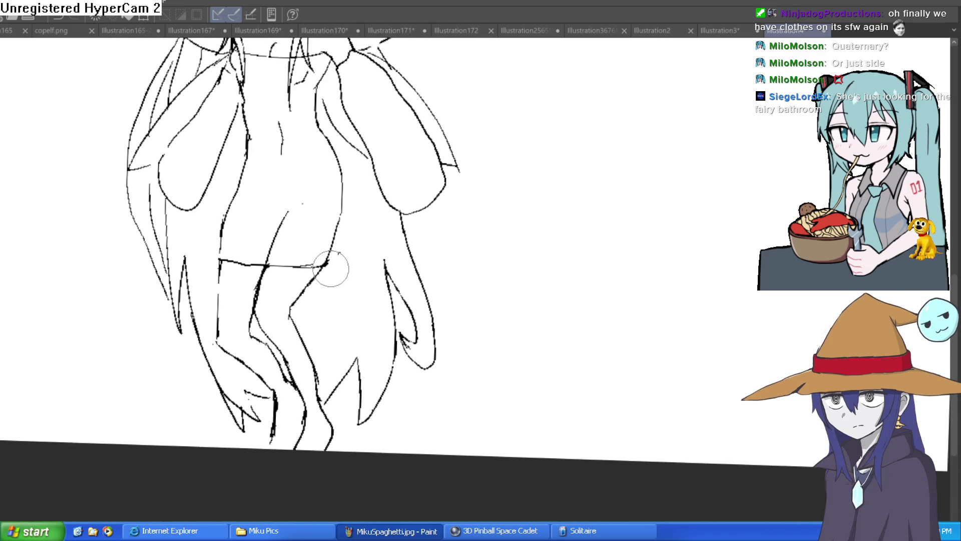
pyautogui.scroll(-2, 349, 198)
pyautogui.moveTo(435, 150)
pyautogui.mouseDown()
pyautogui.moveTo(440, 253)
pyautogui.moveTo(442, 199)
pyautogui.moveTo(411, 200)
pyautogui.moveTo(501, 161)
pyautogui.moveTo(502, 197)
pyautogui.mouseUp()
pyautogui.scroll(5, 408, 178)
pyautogui.scroll(-2, 516, 181)
pyautogui.scroll(-3, 551, 195)
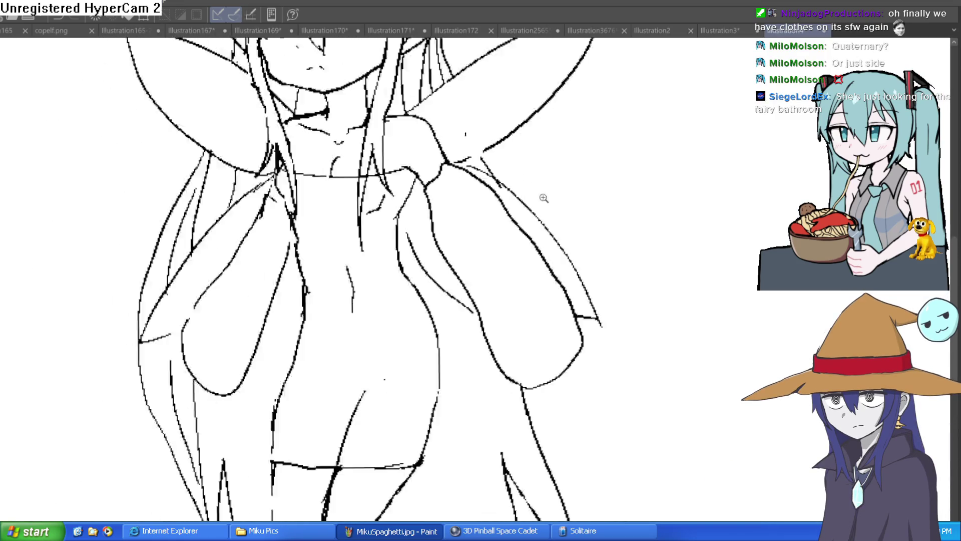
pyautogui.scroll(-3, 549, 200)
pyautogui.scroll(1, 553, 181)
pyautogui.moveTo(553, 180)
pyautogui.mouseDown()
pyautogui.moveTo(546, 252)
pyautogui.moveTo(561, 218)
pyautogui.mouseUp()
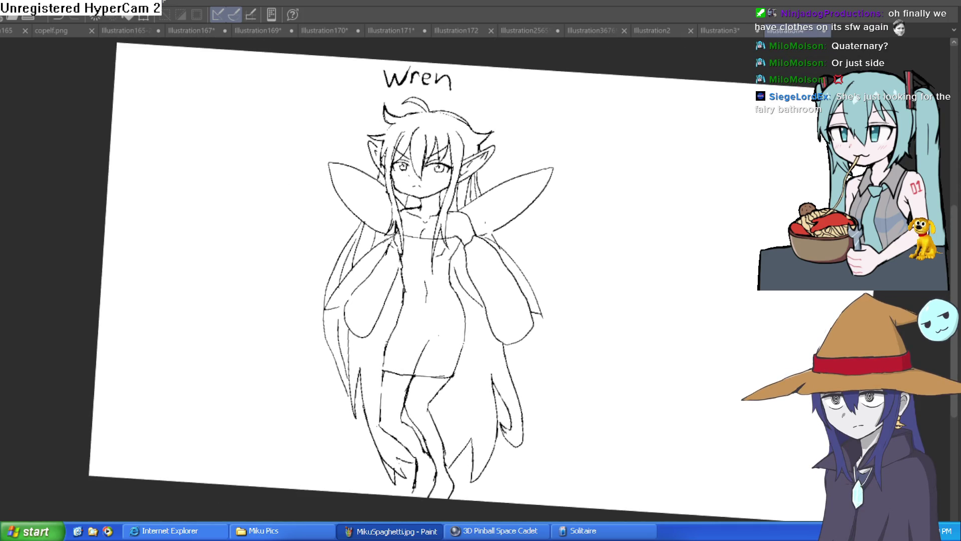
pyautogui.scroll(1, 547, 171)
pyautogui.scroll(1, 440, 178)
pyautogui.scroll(2, 407, 175)
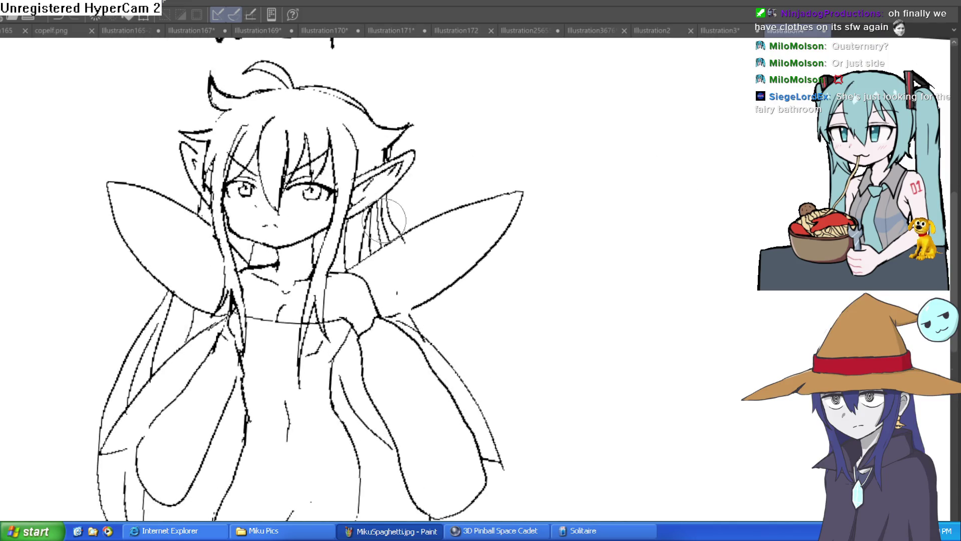
# - Erase the wavy strokes at the hair tips and the stray inner line beside the hair
pyautogui.moveTo(388, 151)
pyautogui.mouseDown()
pyautogui.moveTo(408, 125)
pyautogui.moveTo(392, 101)
pyautogui.mouseUp()
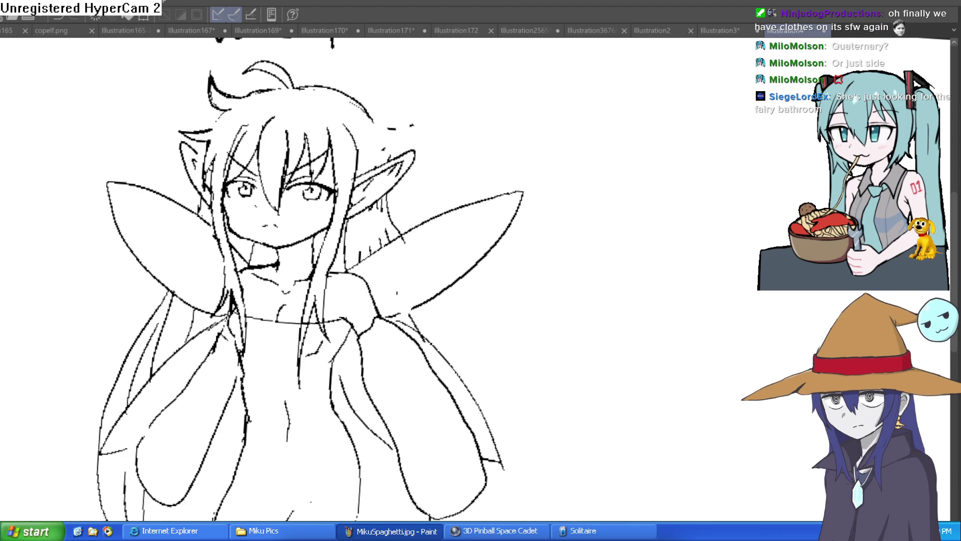
pyautogui.scroll(1, 377, 129)
pyautogui.moveTo(403, 233)
pyautogui.mouseDown()
pyautogui.moveTo(371, 125)
pyautogui.moveTo(264, 73)
pyautogui.moveTo(204, 86)
pyautogui.moveTo(151, 75)
pyautogui.mouseUp()
pyautogui.press(']')
pyautogui.press(']')
pyautogui.press(']')
pyautogui.moveTo(300, 91)
pyautogui.mouseDown()
pyautogui.moveTo(339, 101)
pyautogui.moveTo(382, 186)
pyautogui.moveTo(422, 165)
pyautogui.moveTo(433, 148)
pyautogui.mouseUp()
pyautogui.moveTo(510, 172); pyautogui.dragTo(494, 119)
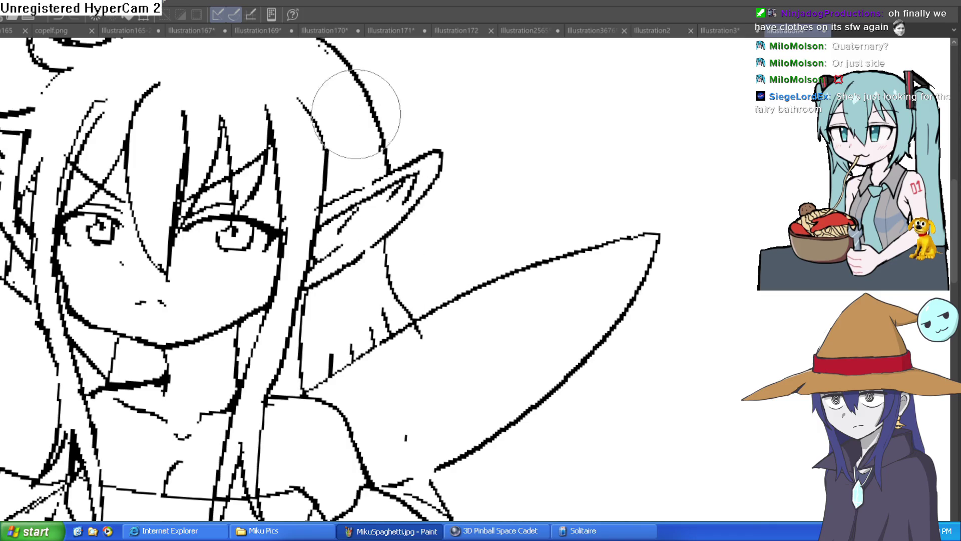
pyautogui.moveTo(390, 132); pyautogui.dragTo(466, 264)
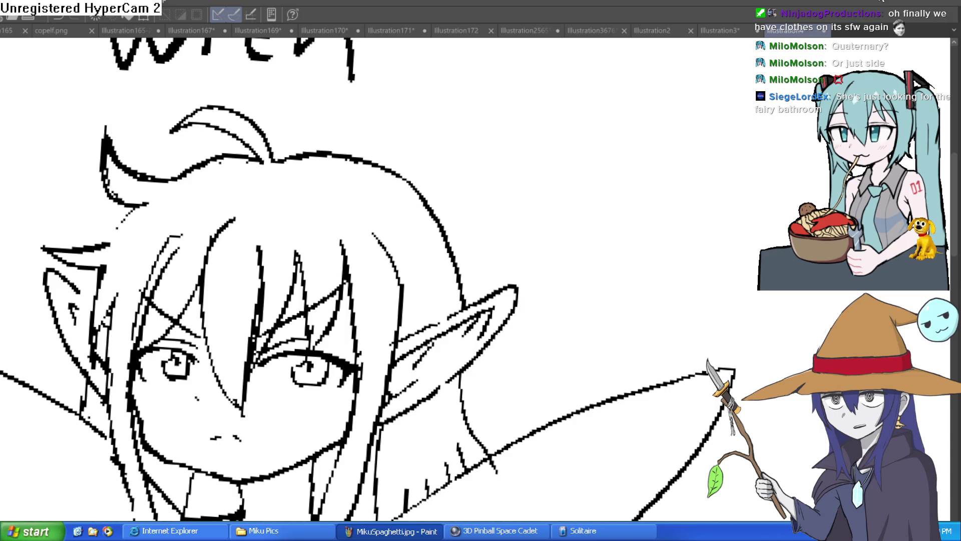
pyautogui.scroll(-6, 683, 199)
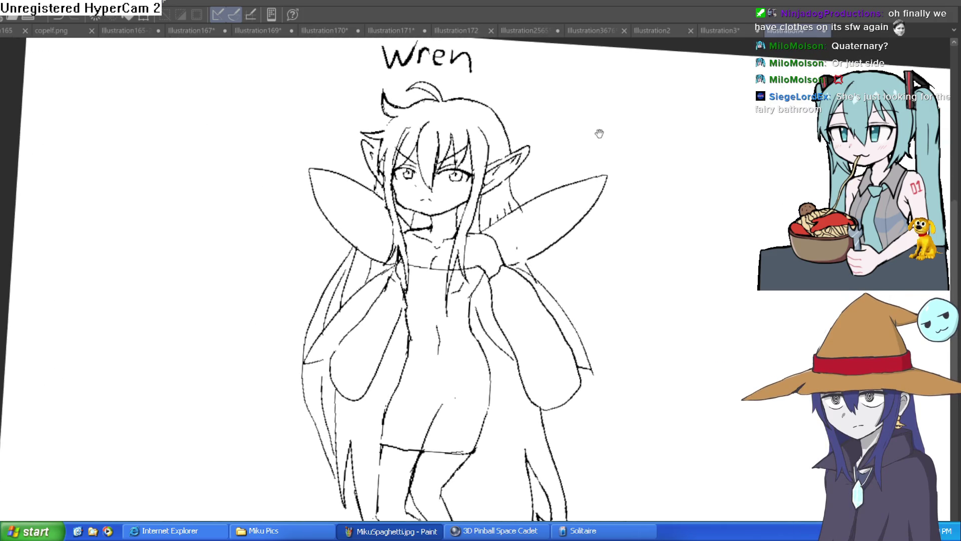
# - Erase the stray ticks on the wing line and extend the cheek contour down to the wing
pyautogui.scroll(5, 523, 162)
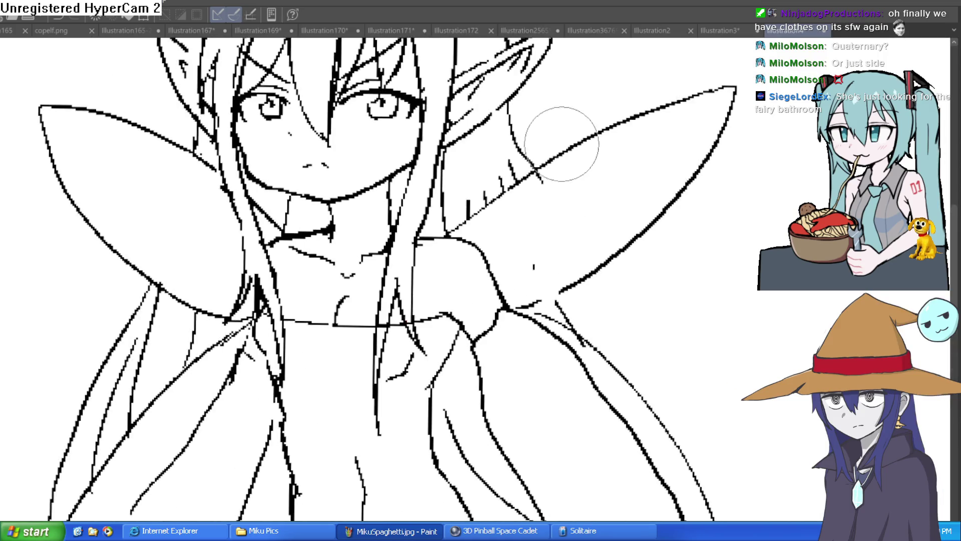
pyautogui.moveTo(508, 175); pyautogui.dragTo(483, 200)
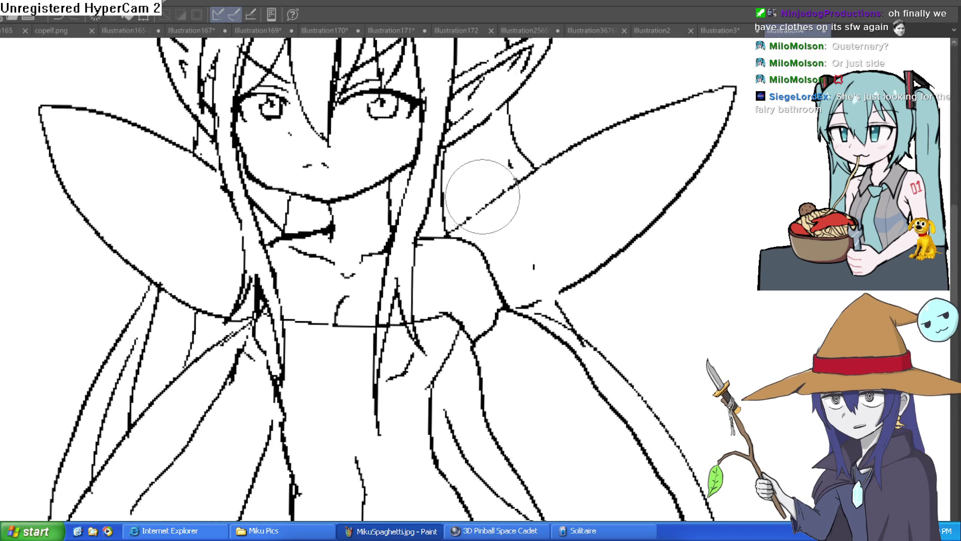
pyautogui.moveTo(510, 123); pyautogui.dragTo(535, 166)
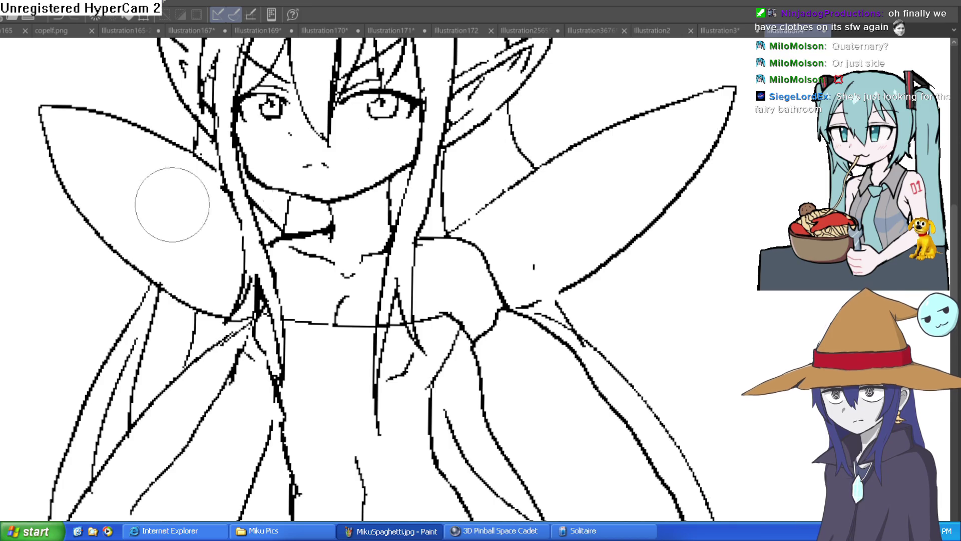
pyautogui.scroll(-5, 629, 206)
pyautogui.scroll(3, 539, 236)
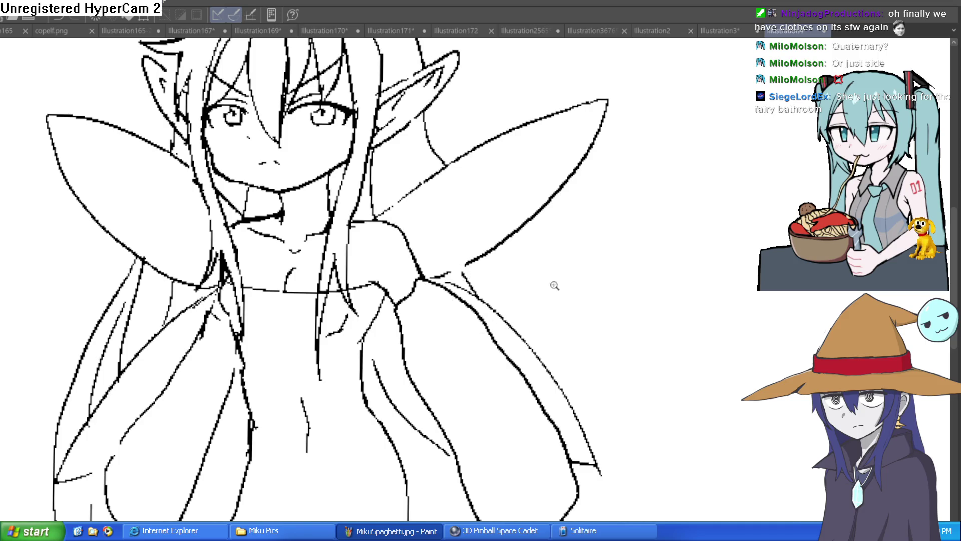
pyautogui.scroll(-5, 551, 283)
pyautogui.moveTo(614, 265); pyautogui.dragTo(587, 243)
# - Rotate the canvas view and draw the inner leg line
pyautogui.scroll(3, 546, 351)
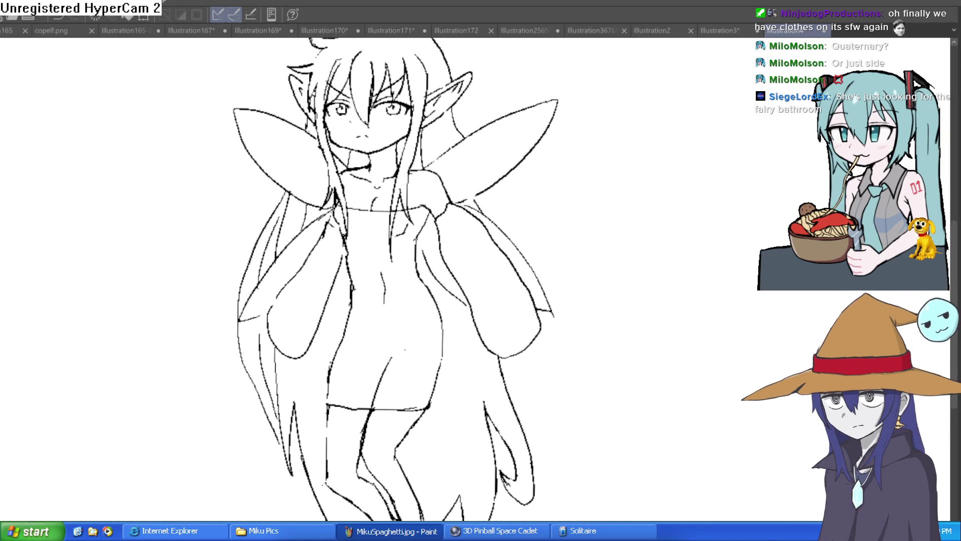
pyautogui.scroll(2, 473, 216)
pyautogui.press('-')
pyautogui.press('-')
pyautogui.scroll(5, 473, 215)
pyautogui.moveTo(464, 255); pyautogui.dragTo(467, 370)
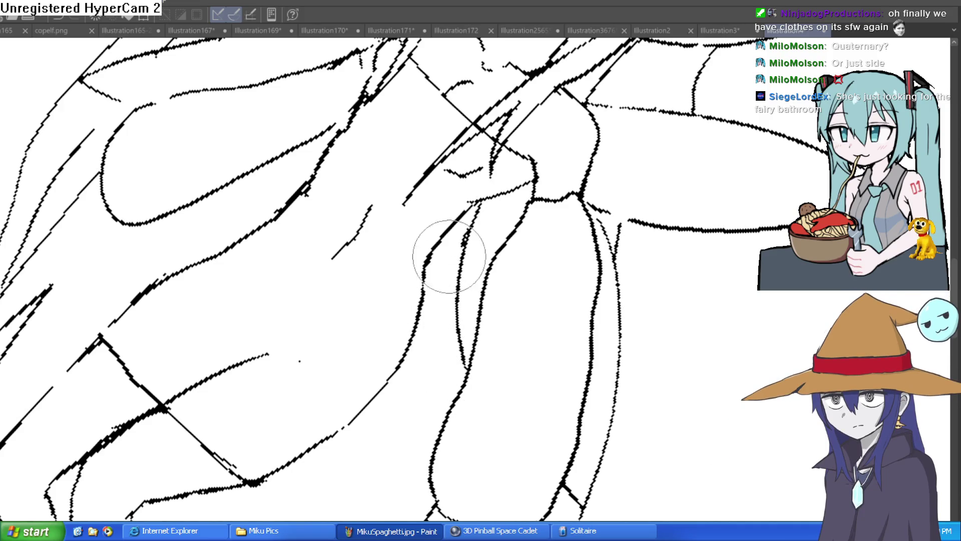
# - Erase the stray tick and the extra segment of the inner arm line
pyautogui.scroll(-6, 457, 214)
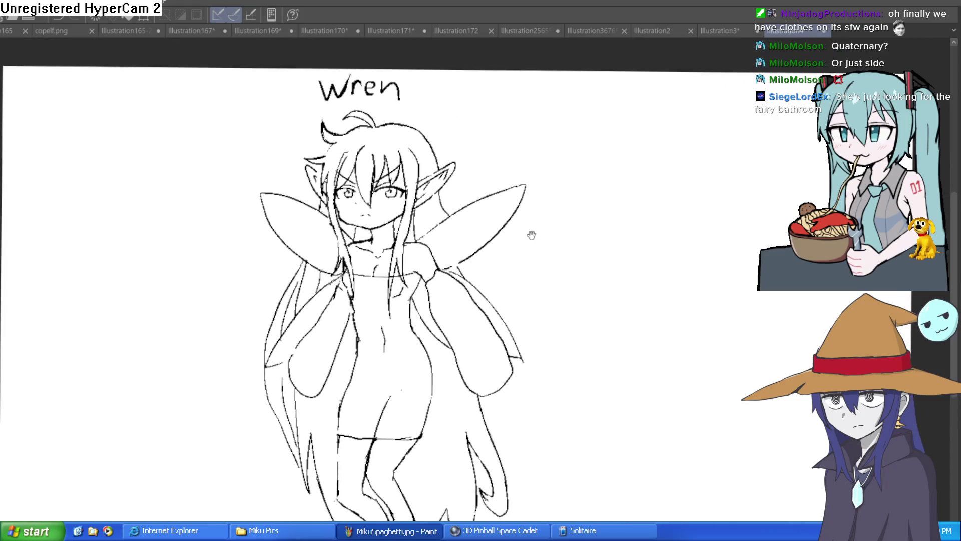
pyautogui.moveTo(531, 235); pyautogui.dragTo(524, 219)
pyautogui.scroll(2, 489, 254)
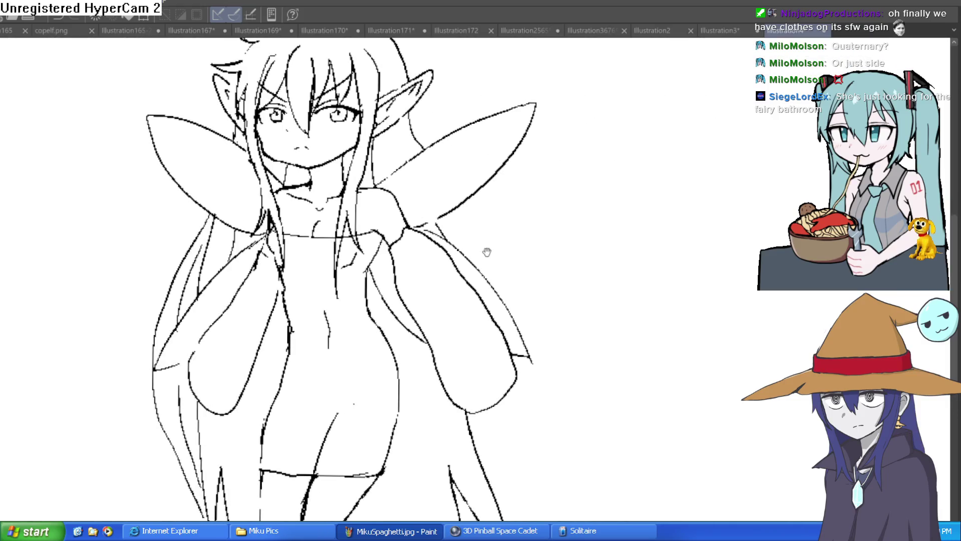
pyautogui.moveTo(517, 335); pyautogui.dragTo(489, 218)
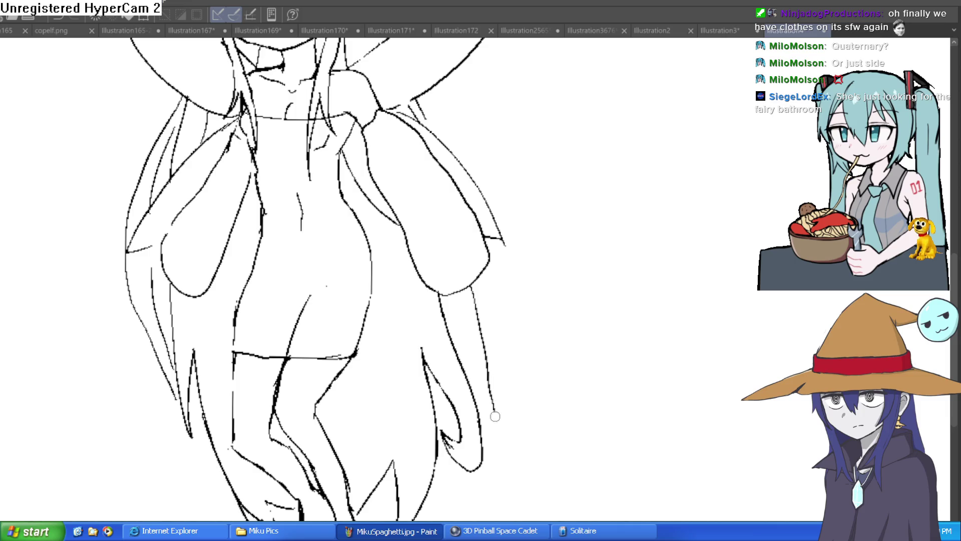
pyautogui.moveTo(483, 308); pyautogui.dragTo(452, 270)
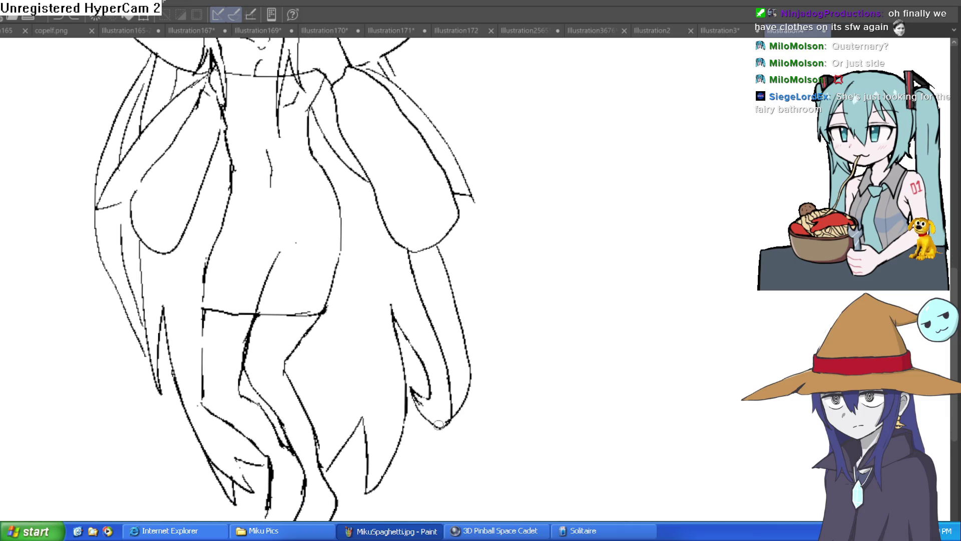
pyautogui.moveTo(436, 355)
pyautogui.mouseDown()
pyautogui.moveTo(449, 394)
pyautogui.moveTo(432, 367)
pyautogui.moveTo(435, 335)
pyautogui.moveTo(414, 265)
pyautogui.mouseUp()
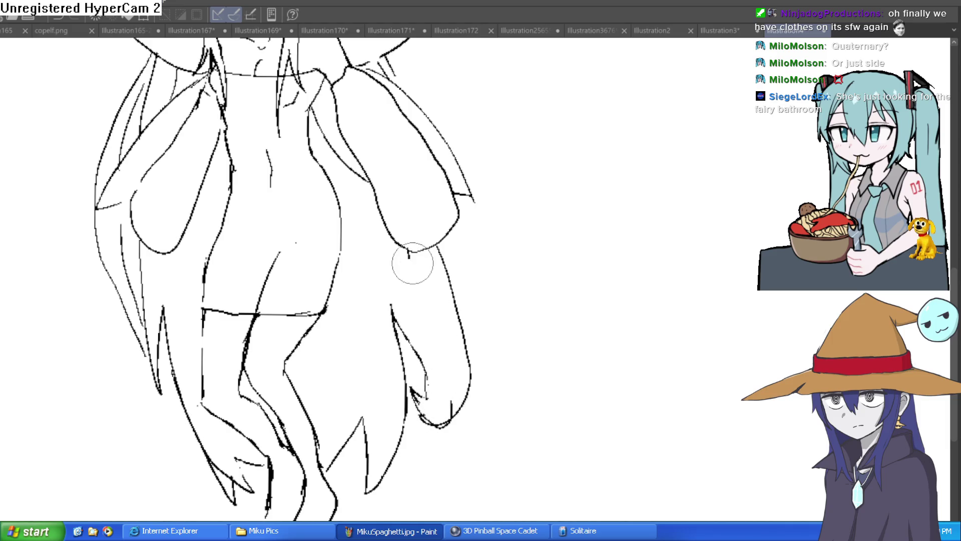
pyautogui.moveTo(450, 401)
pyautogui.mouseDown()
pyautogui.moveTo(427, 386)
pyautogui.moveTo(422, 399)
pyautogui.moveTo(439, 421)
pyautogui.mouseUp()
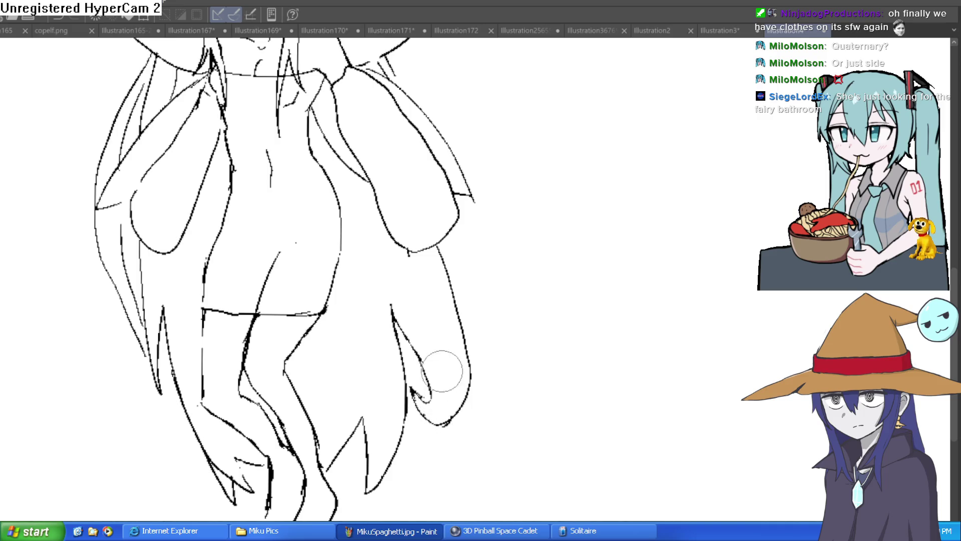
pyautogui.scroll(-4, 496, 308)
# - Level the canvas rotation, erase the thick right-cheek stroke and redraw the cheek and jaw bolder
pyautogui.press('5')
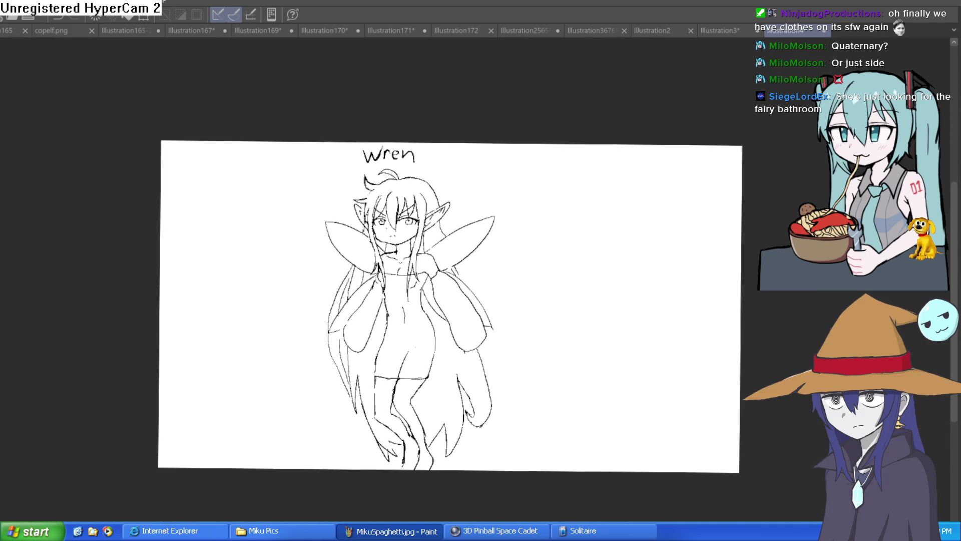
pyautogui.press('m')
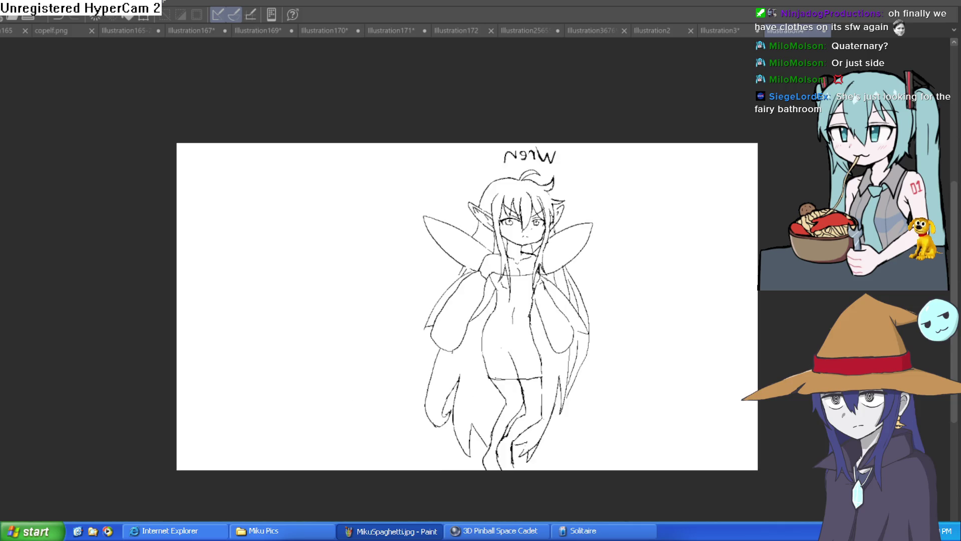
pyautogui.scroll(6, 584, 180)
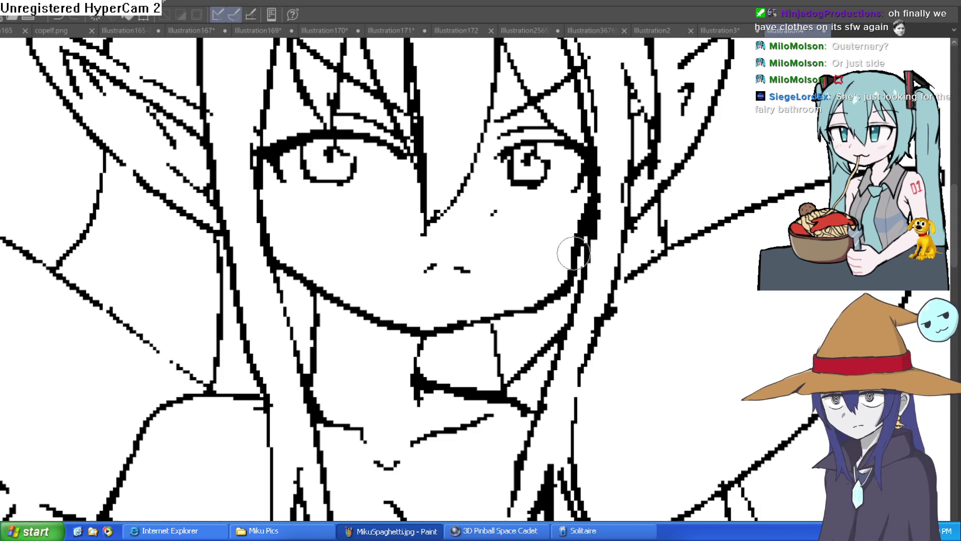
pyautogui.press(']')
pyautogui.moveTo(582, 250)
pyautogui.mouseDown()
pyautogui.moveTo(580, 216)
pyautogui.moveTo(588, 225)
pyautogui.moveTo(574, 295)
pyautogui.moveTo(526, 278)
pyautogui.mouseUp()
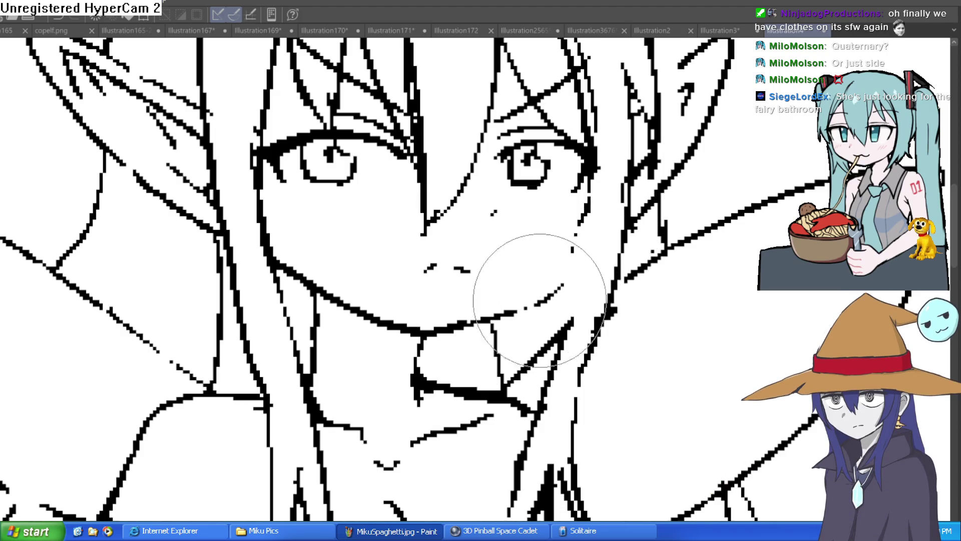
pyautogui.press('[')
pyautogui.press('[')
pyautogui.press('[')
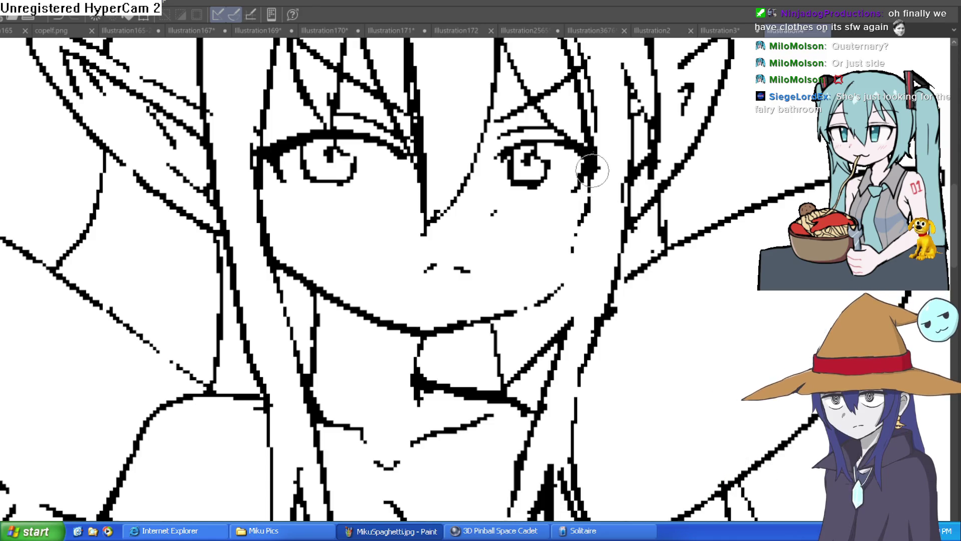
pyautogui.moveTo(585, 216); pyautogui.dragTo(520, 310)
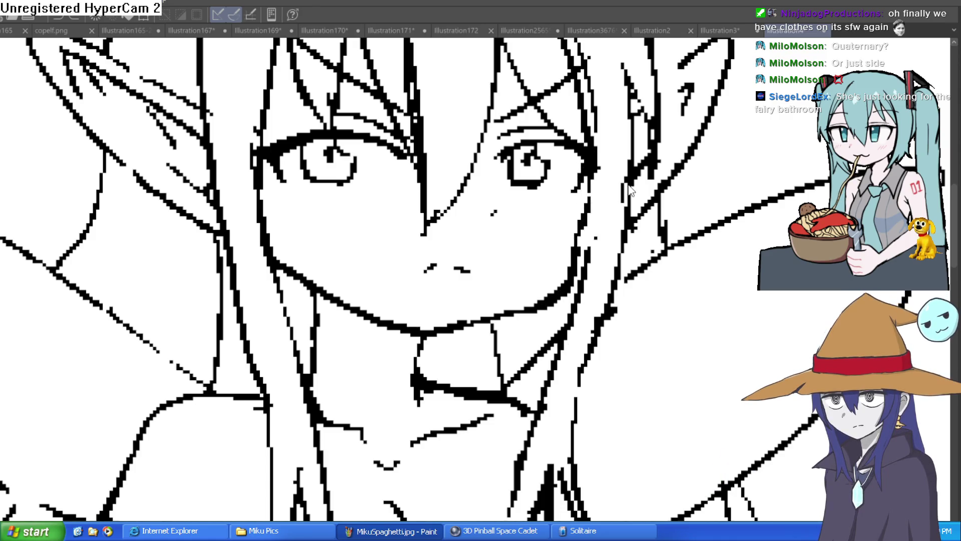
pyautogui.moveTo(599, 170); pyautogui.dragTo(581, 251)
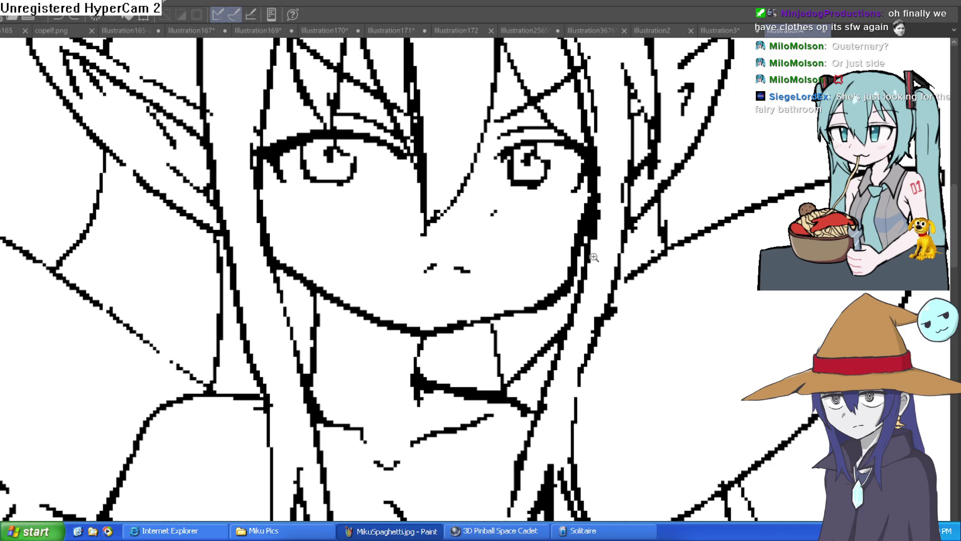
# - Flip the canvas horizontally to check the drawing, then flip it back
pyautogui.scroll(-5, 591, 265)
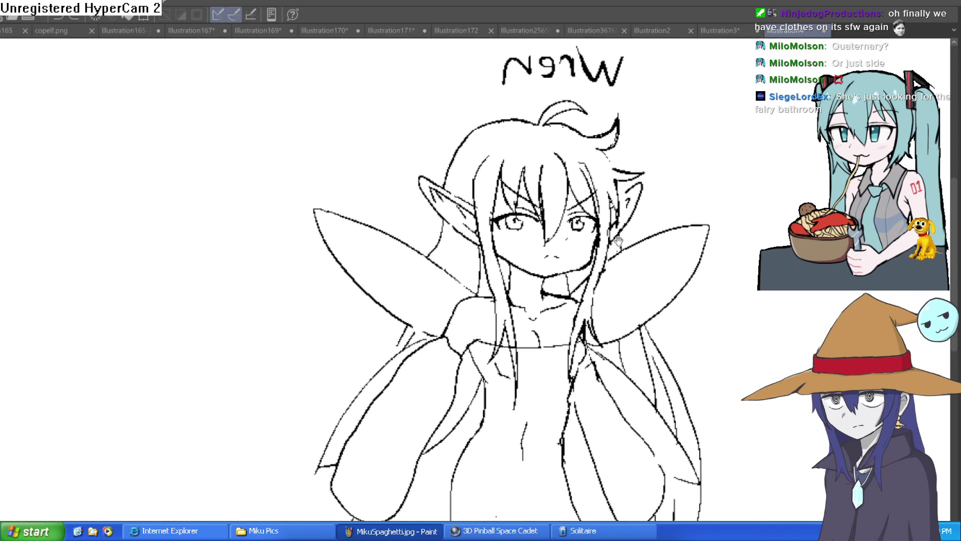
pyautogui.scroll(5, 618, 236)
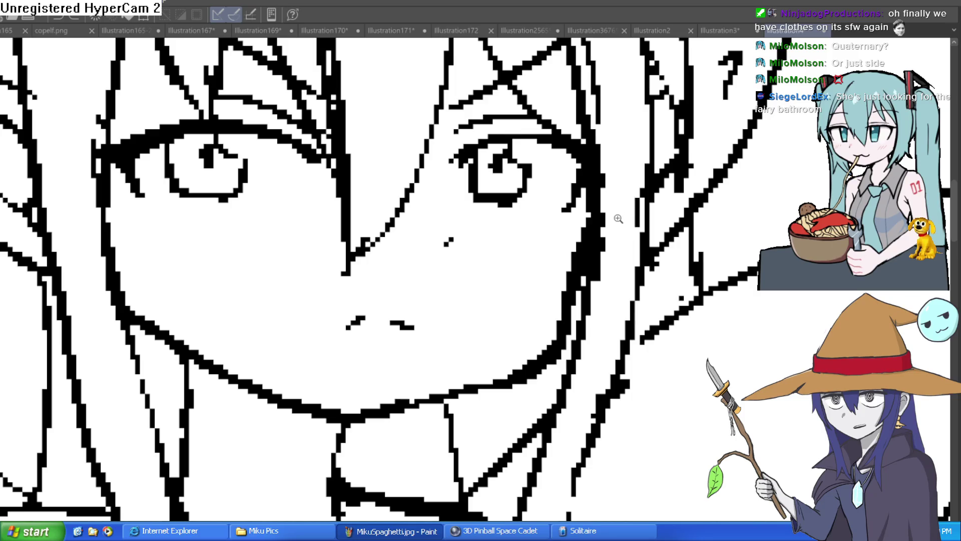
pyautogui.scroll(-2, 641, 206)
pyautogui.scroll(-4, 641, 210)
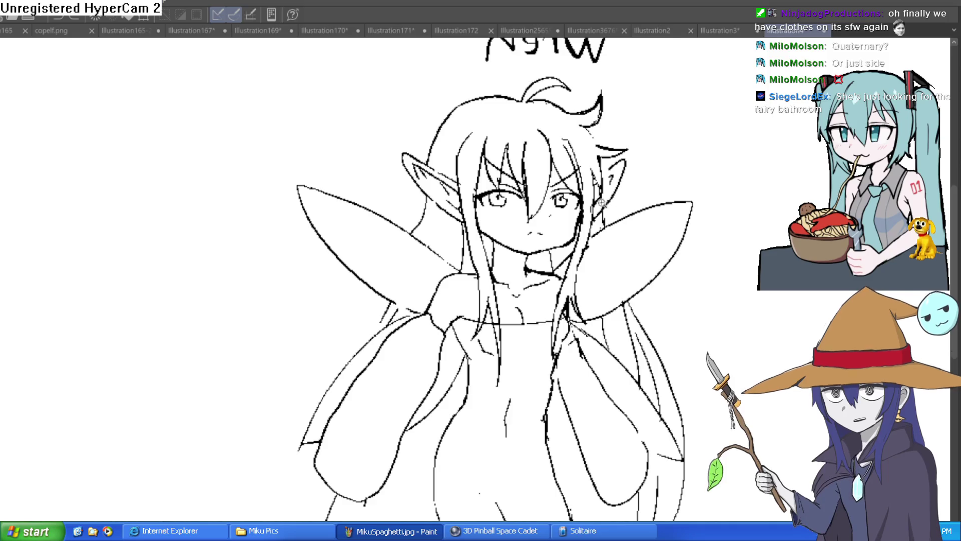
pyautogui.press('h')
pyautogui.scroll(-1, 617, 196)
pyautogui.press('h')
pyautogui.scroll(5, 626, 194)
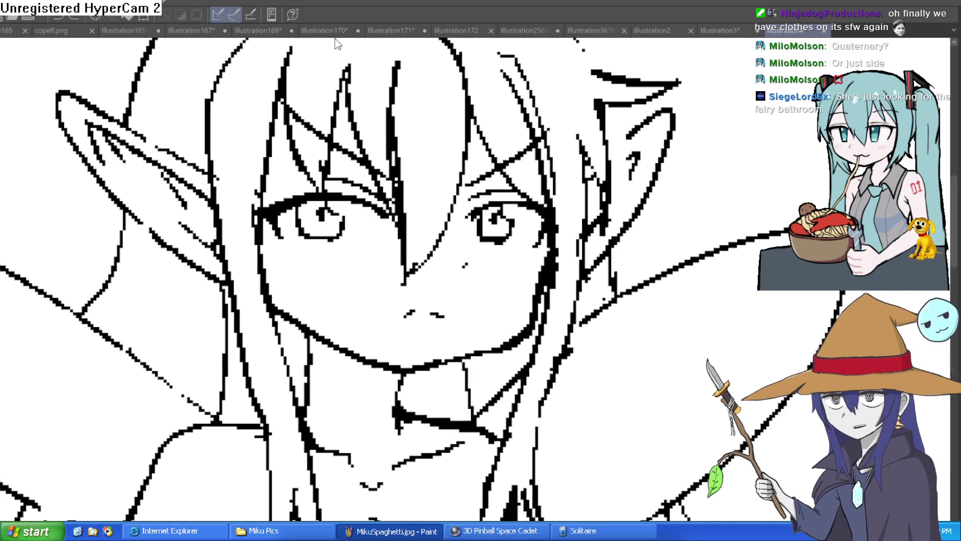
# - Add an ink stroke to the right ear, then view the whole fairy mirrored
pyautogui.moveTo(587, 171); pyautogui.dragTo(654, 118)
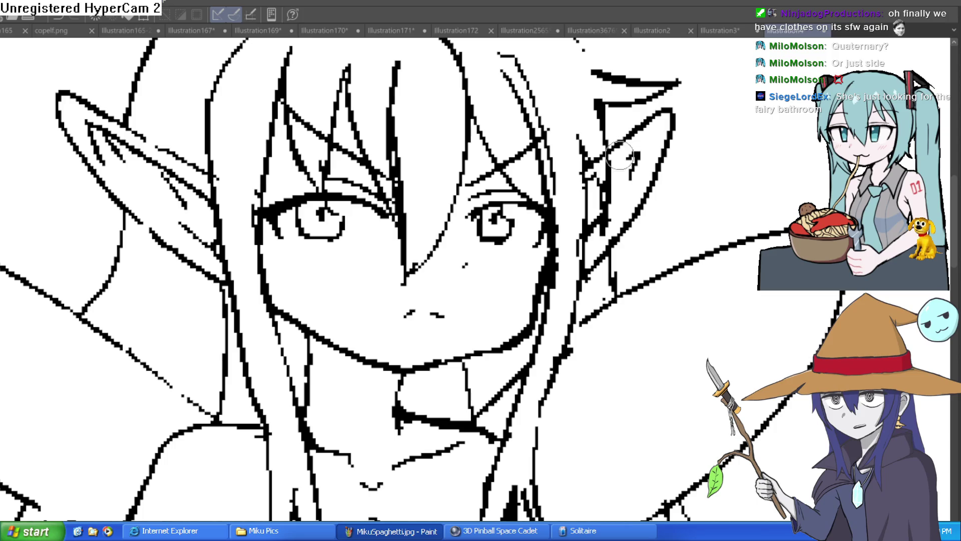
pyautogui.press(']')
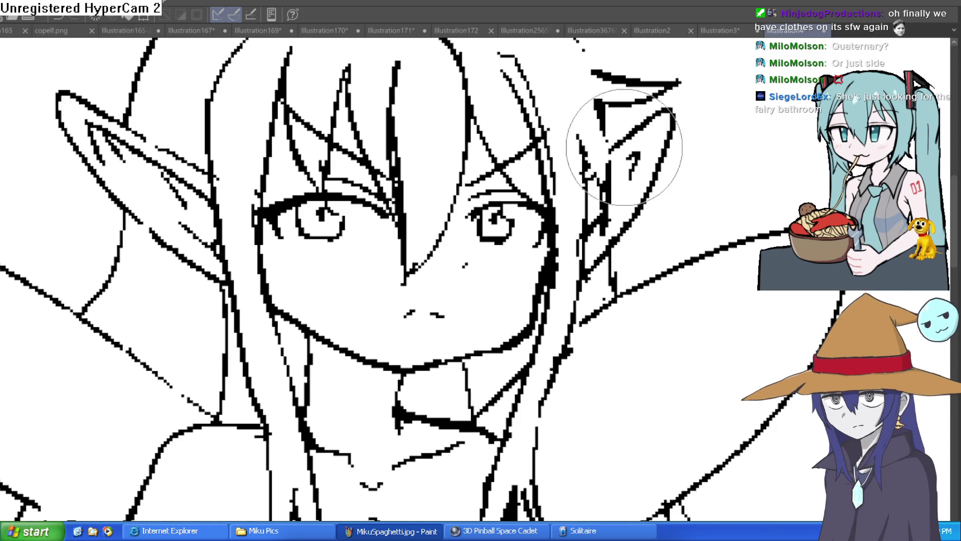
pyautogui.scroll(-5, 706, 135)
pyautogui.moveTo(706, 135); pyautogui.dragTo(628, 108)
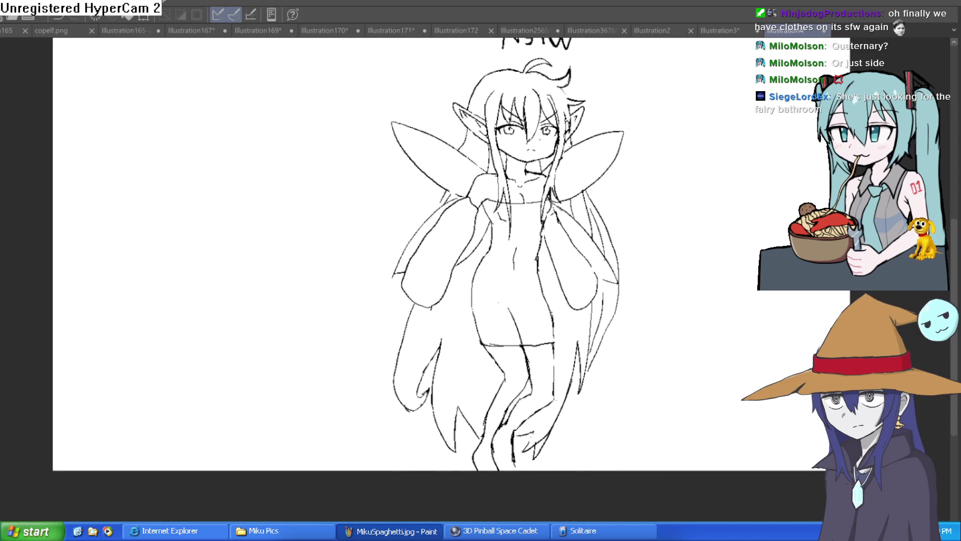
pyautogui.press('h')
pyautogui.press('h')
pyautogui.press('h')
pyautogui.press('h')
pyautogui.press('h')
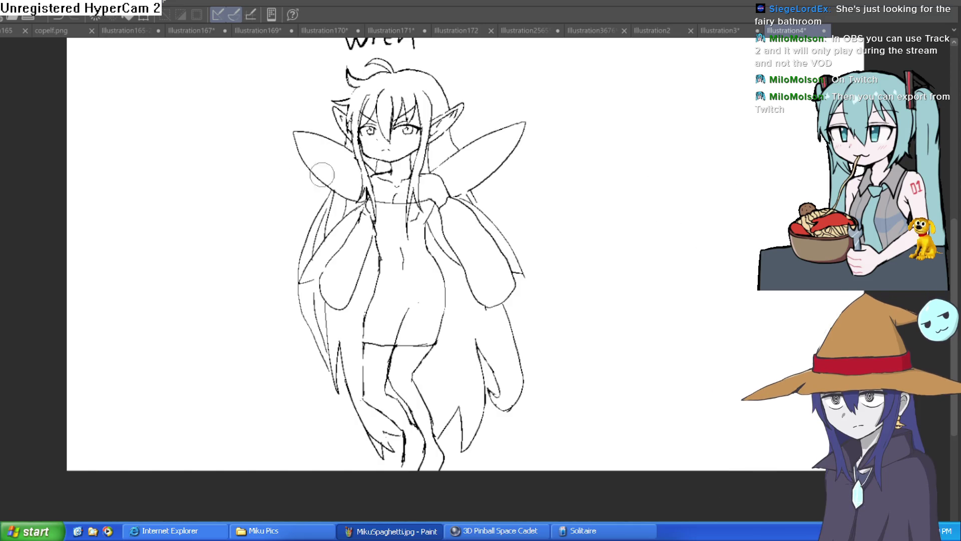
# - Draw and undo a test stroke beside Wren, then pan to show the Wren lettering
pyautogui.moveTo(624, 215)
pyautogui.mouseDown()
pyautogui.moveTo(718, 196)
pyautogui.moveTo(789, 148)
pyautogui.mouseUp()
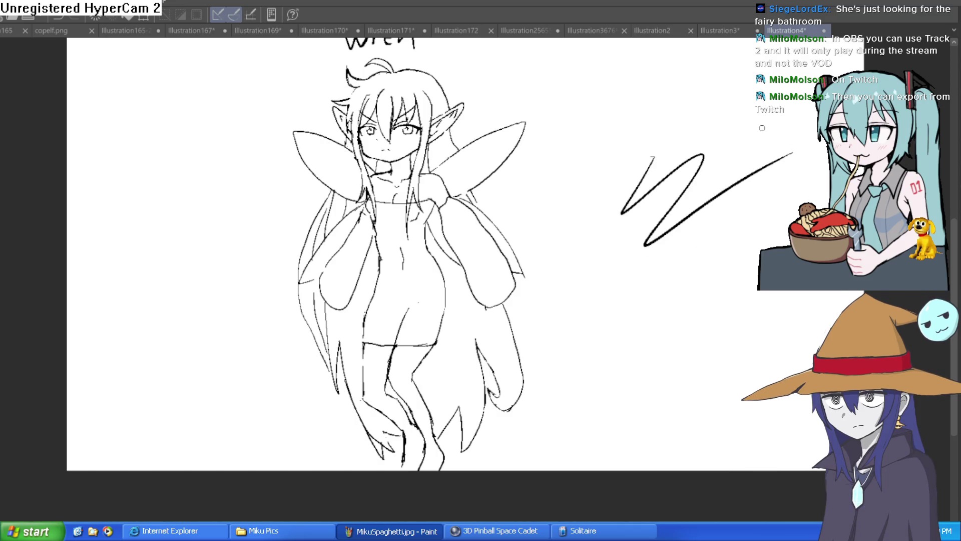
pyautogui.hotkey('ctrl', 'z')
pyautogui.moveTo(704, 135); pyautogui.dragTo(661, 174)
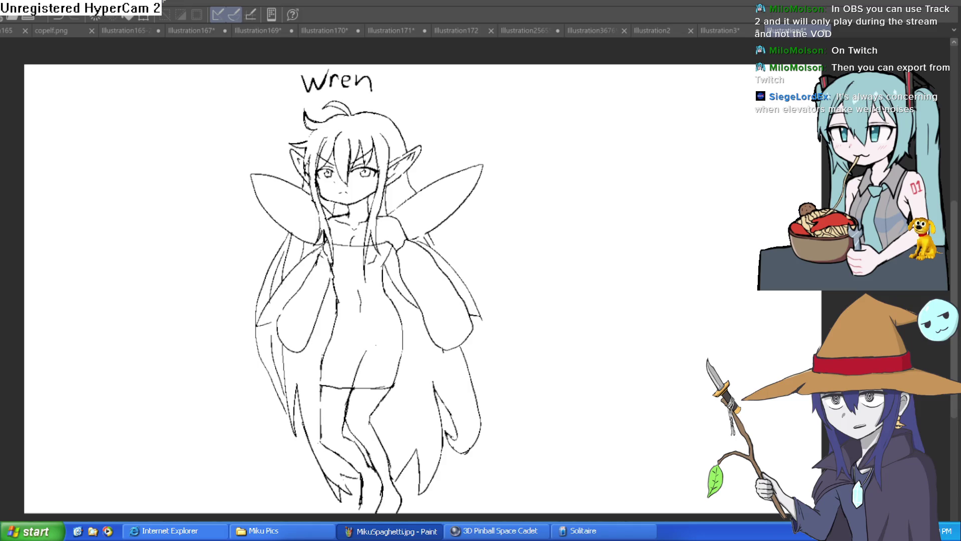
pyautogui.scroll(5, 348, 187)
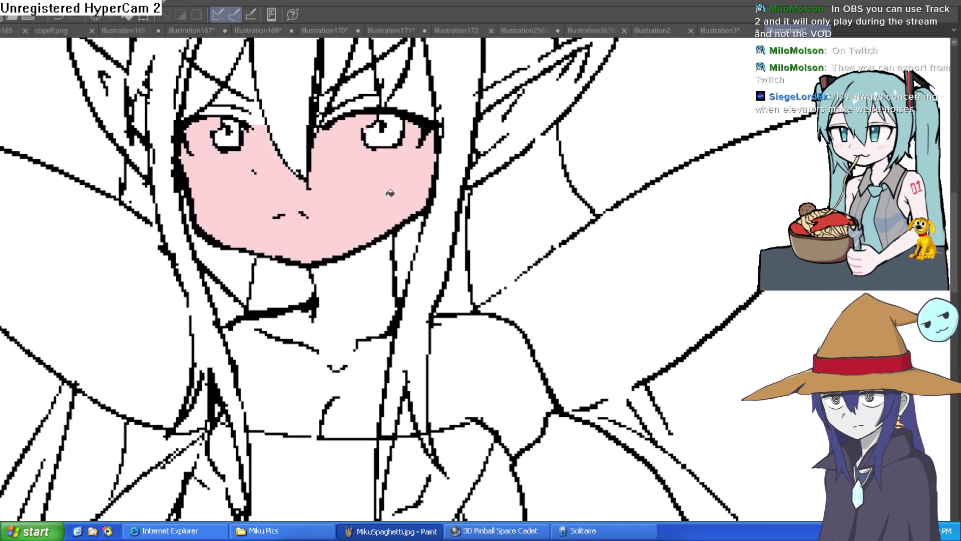
# - Fill the hair-strand gap, skin above the left eye, neck, right shoulder and chest pink
pyautogui.moveTo(425, 169); pyautogui.dragTo(420, 237)
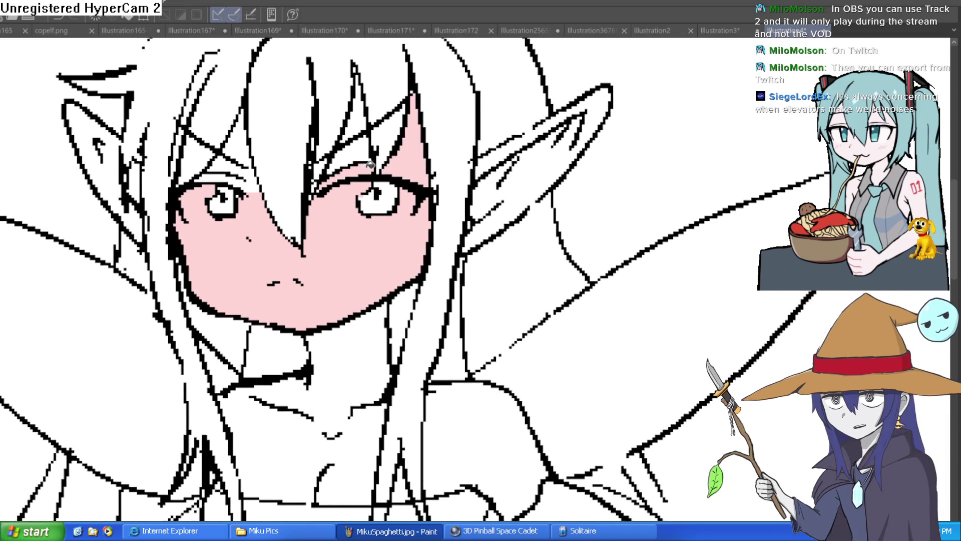
pyautogui.click(361, 115)
pyautogui.click(244, 169)
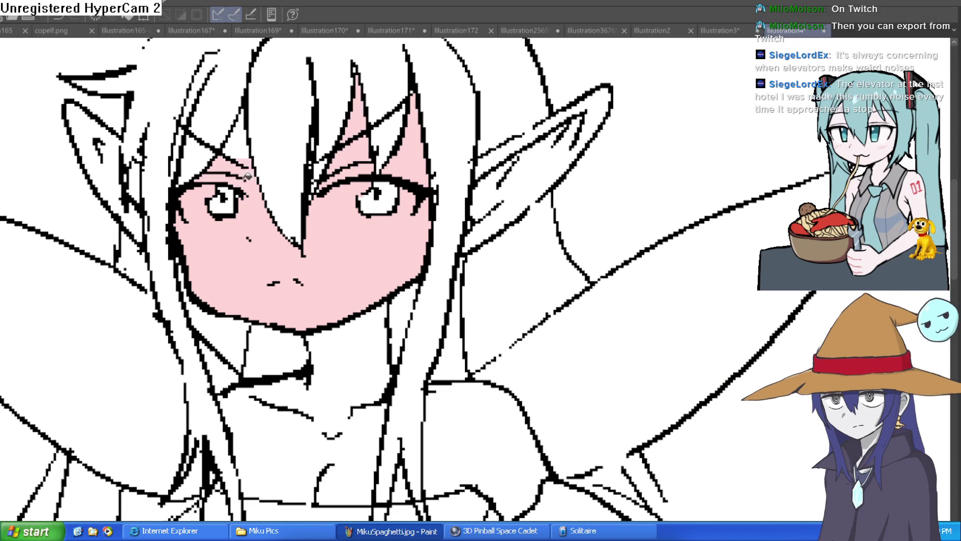
pyautogui.click(241, 138)
pyautogui.moveTo(367, 353); pyautogui.dragTo(372, 225)
pyautogui.click(372, 225)
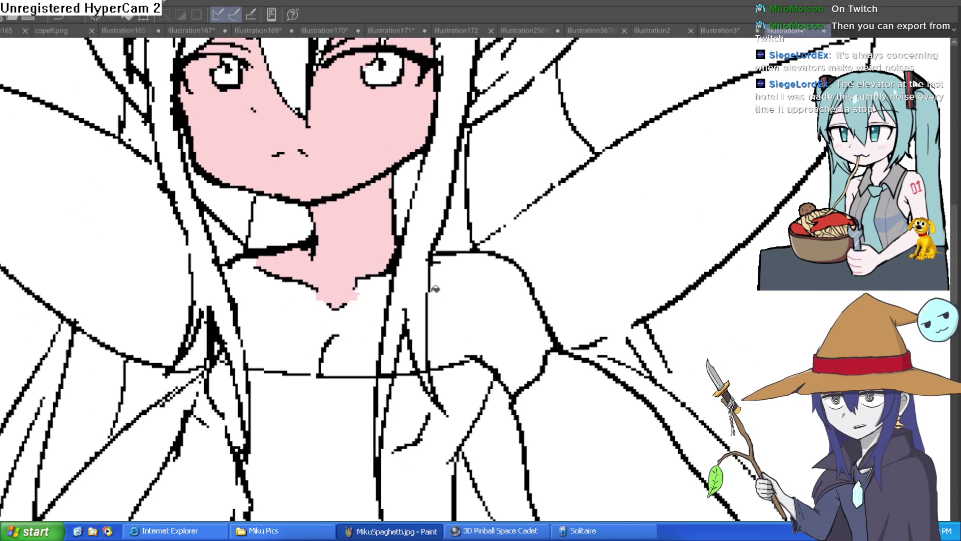
pyautogui.click(441, 290)
pyautogui.click(369, 299)
# - Fill the leg and skin gaps beside it pink, undoing two accidental background fills
pyautogui.scroll(-5, 461, 273)
pyautogui.scroll(3, 616, 197)
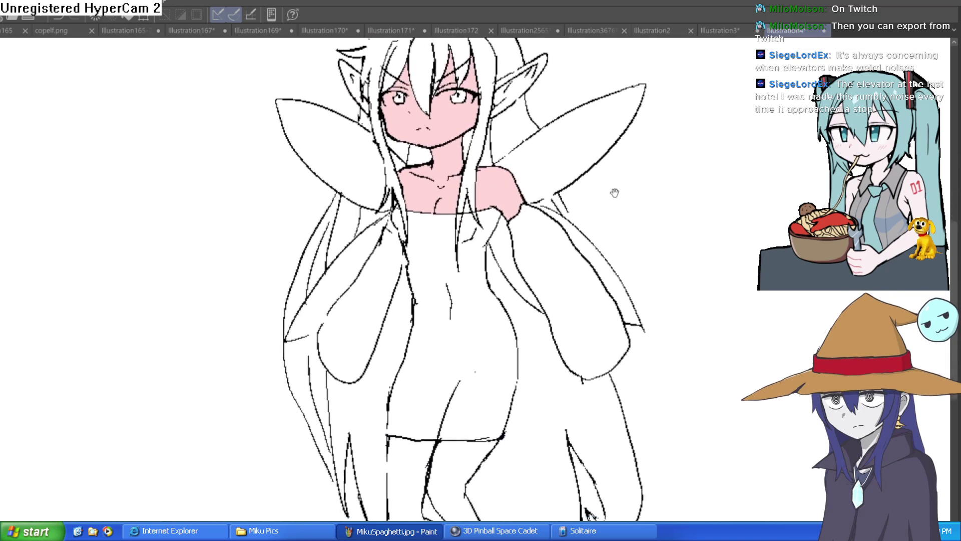
pyautogui.click(447, 393)
pyautogui.click(254, 274)
pyautogui.hotkey('ctrl', 'z')
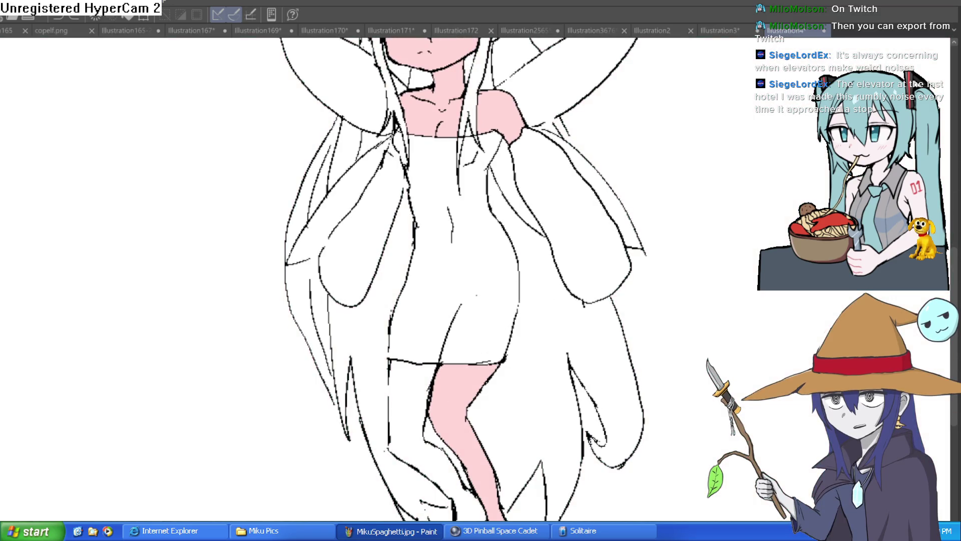
pyautogui.click(407, 376)
pyautogui.hotkey('ctrl', 'z')
pyautogui.scroll(-3, 350, 250)
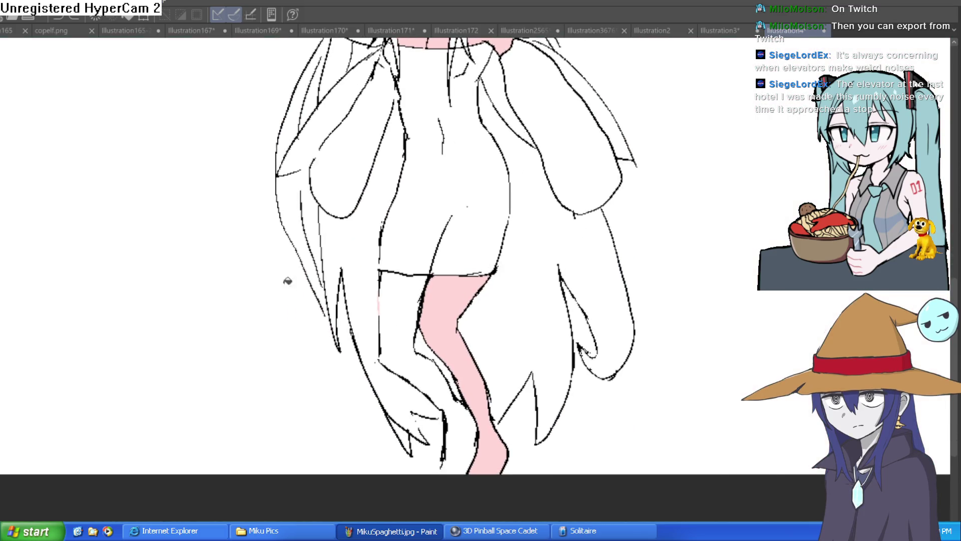
pyautogui.scroll(4, 441, 375)
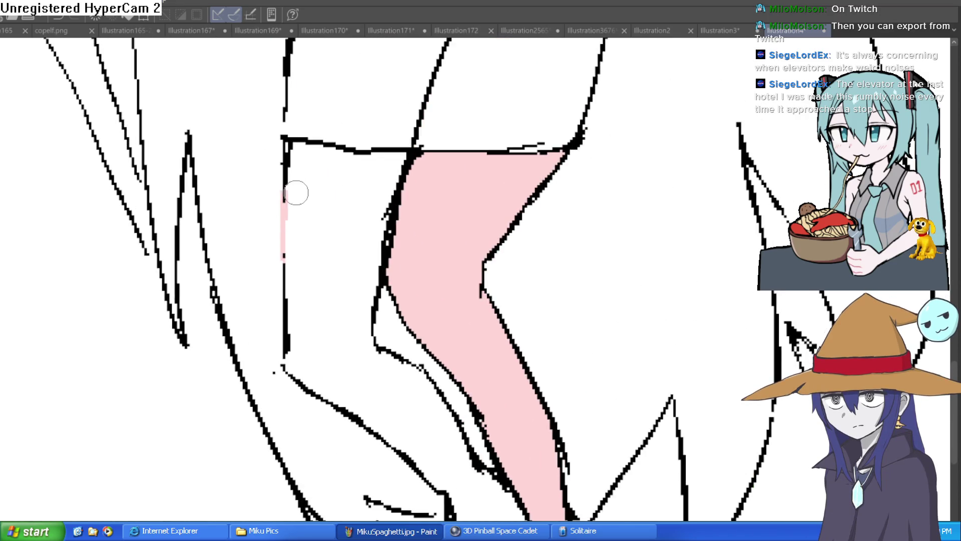
pyautogui.click(335, 192)
pyautogui.scroll(-5, 335, 192)
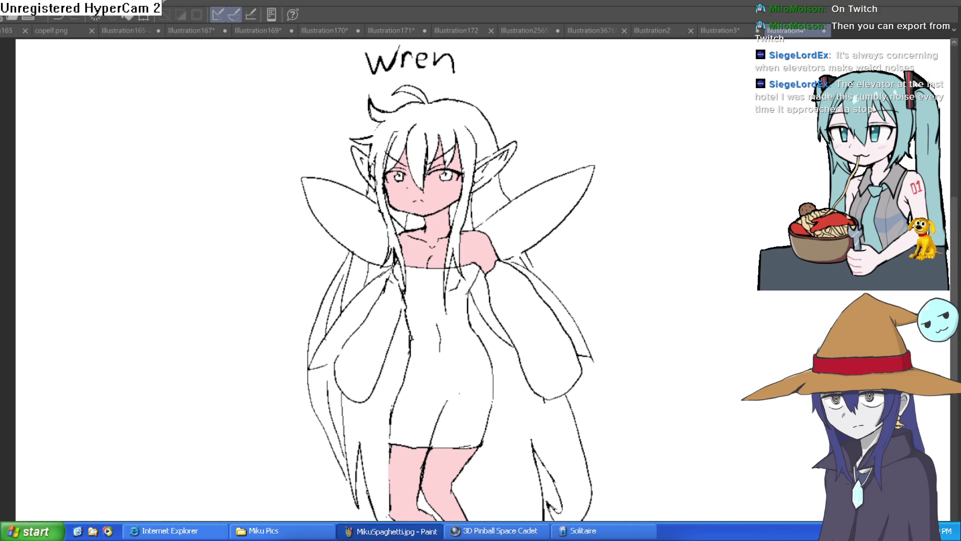
# - Briefly compare with the coloured version of Wren, then return to the line art
pyautogui.hotkey('ctrl', 'Tab')
pyautogui.hotkey('ctrl', 'shift', 'Tab')
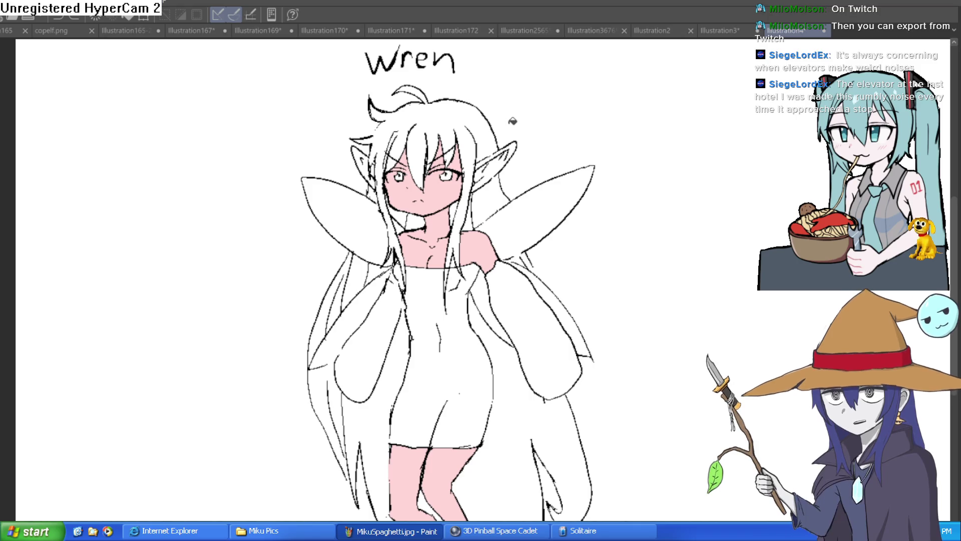
pyautogui.scroll(2, 488, 125)
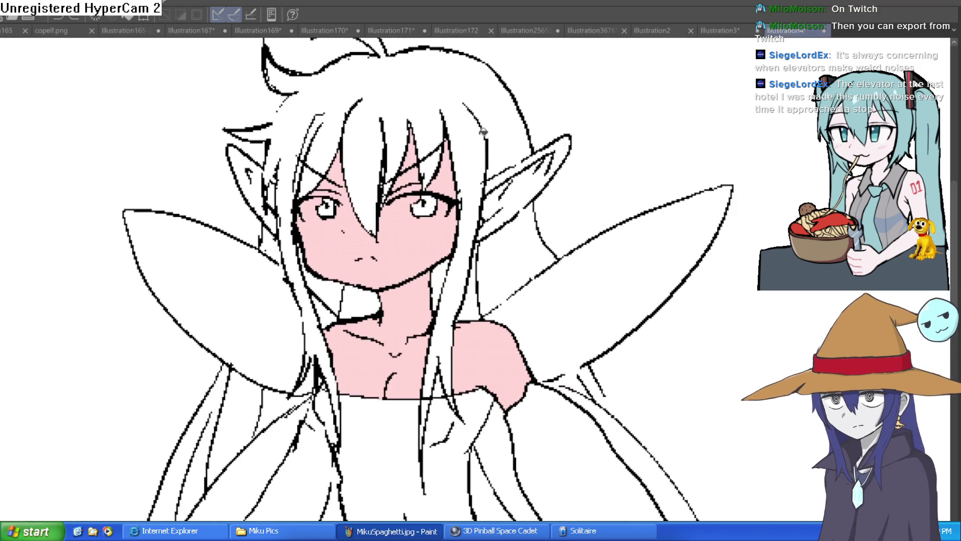
# - Paint white over the pink specks along both eyes' lower edges and inside the left eye
pyautogui.scroll(2, 390, 228)
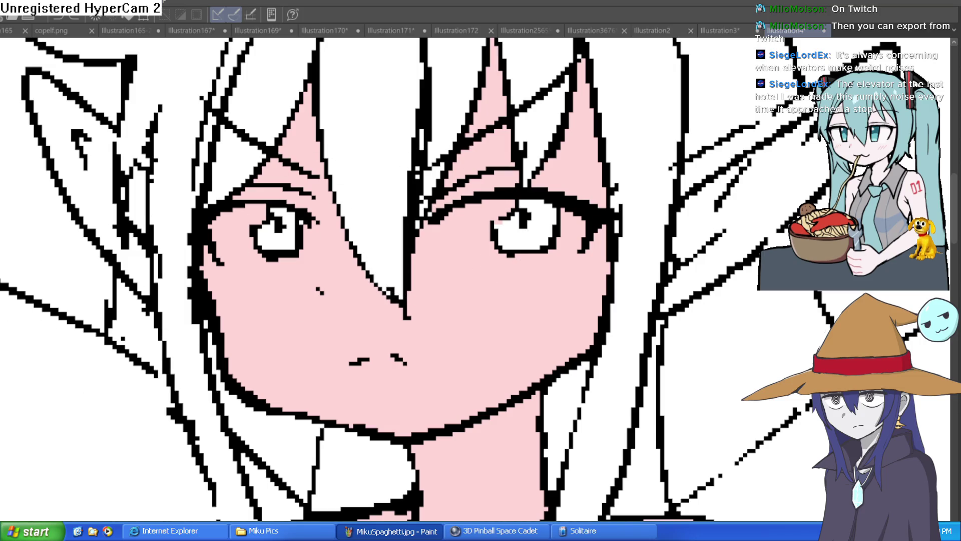
pyautogui.moveTo(446, 223)
pyautogui.mouseDown()
pyautogui.moveTo(491, 245)
pyautogui.moveTo(565, 244)
pyautogui.moveTo(581, 232)
pyautogui.moveTo(576, 220)
pyautogui.moveTo(583, 241)
pyautogui.moveTo(564, 225)
pyautogui.moveTo(551, 245)
pyautogui.moveTo(576, 225)
pyautogui.moveTo(525, 216)
pyautogui.moveTo(453, 218)
pyautogui.moveTo(496, 240)
pyautogui.moveTo(488, 220)
pyautogui.mouseUp()
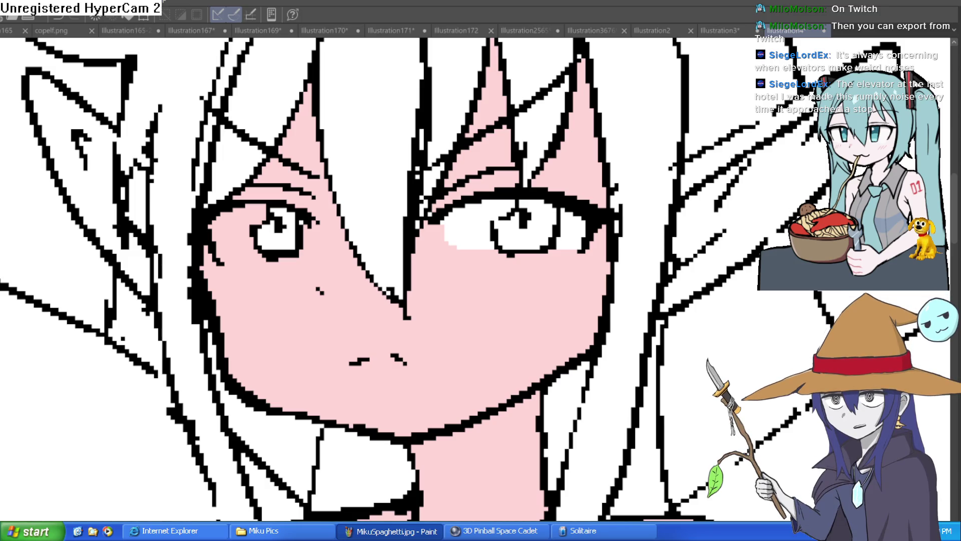
pyautogui.scroll(-2, 336, 244)
pyautogui.moveTo(337, 244)
pyautogui.mouseDown()
pyautogui.moveTo(382, 194)
pyautogui.moveTo(337, 244)
pyautogui.mouseUp()
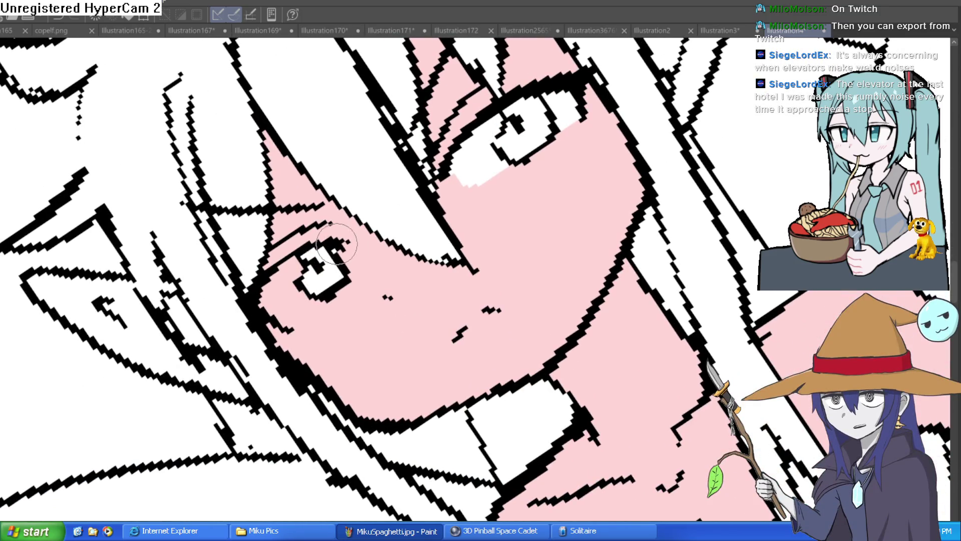
pyautogui.moveTo(328, 298)
pyautogui.mouseDown()
pyautogui.moveTo(301, 317)
pyautogui.moveTo(286, 265)
pyautogui.mouseUp()
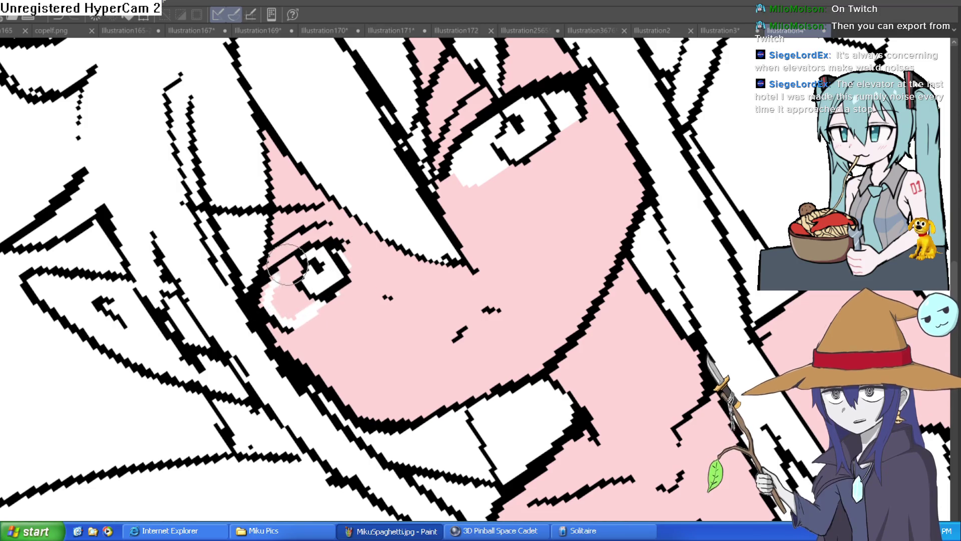
pyautogui.hotkey('ctrl', '@')
pyautogui.moveTo(463, 203)
pyautogui.mouseDown()
pyautogui.moveTo(440, 180)
pyautogui.moveTo(426, 201)
pyautogui.mouseUp()
pyautogui.moveTo(315, 220)
pyautogui.mouseDown()
pyautogui.moveTo(311, 187)
pyautogui.moveTo(305, 200)
pyautogui.mouseUp()
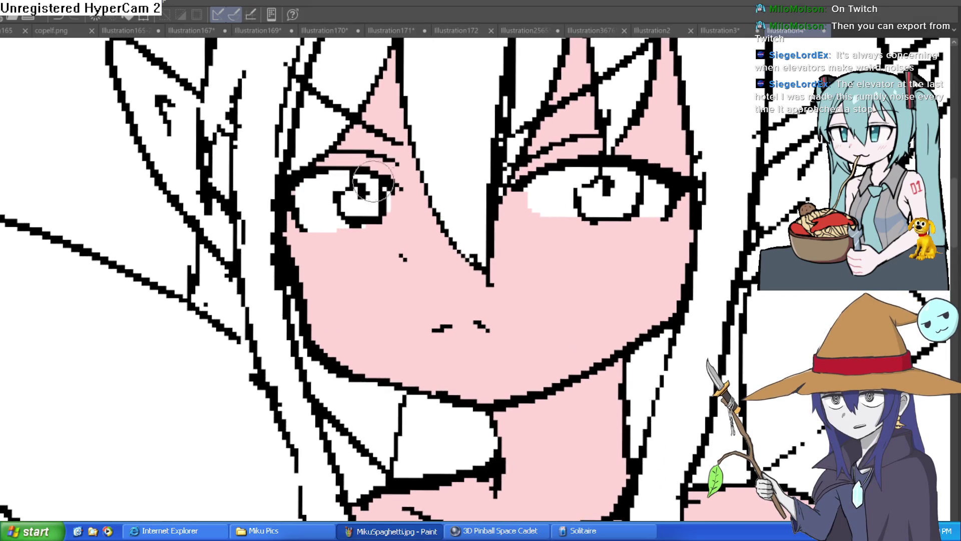
pyautogui.scroll(-3, 370, 180)
pyautogui.moveTo(371, 180)
pyautogui.mouseDown()
pyautogui.moveTo(415, 142)
pyautogui.moveTo(503, 141)
pyautogui.mouseUp()
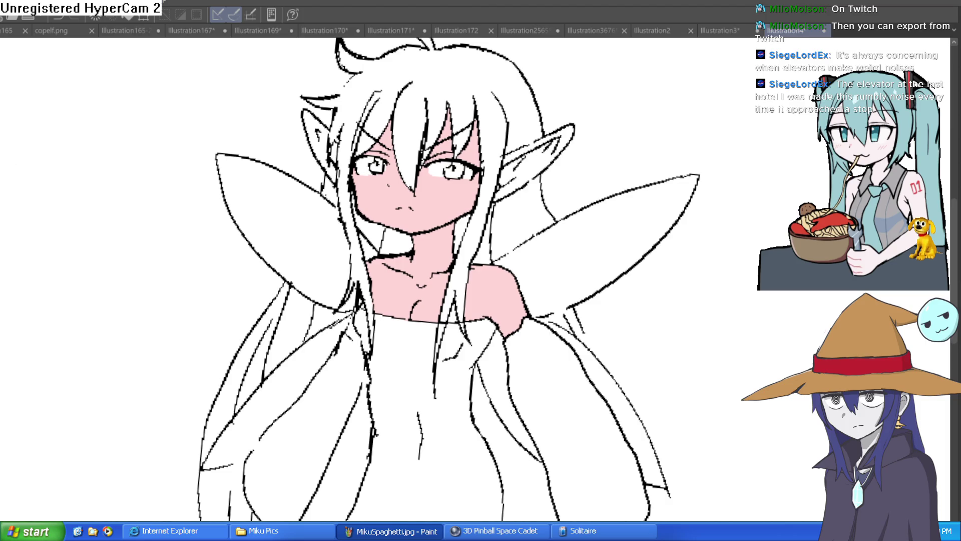
# - Fill the first ear pink, undoing the fill that flooded the background
pyautogui.click(521, 170)
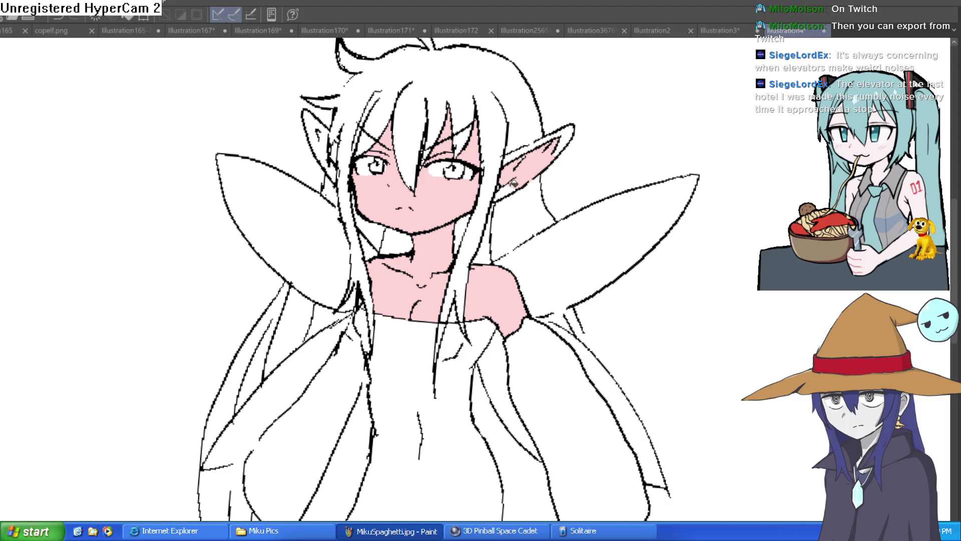
pyautogui.click(545, 138)
pyautogui.hotkey('ctrl', 'z')
pyautogui.scroll(6, 501, 150)
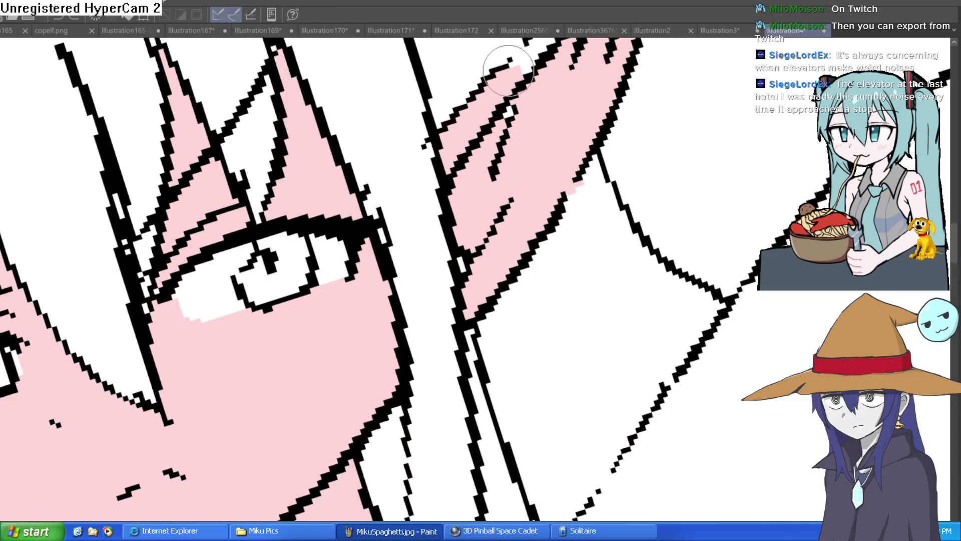
pyautogui.moveTo(508, 67); pyautogui.dragTo(446, 146)
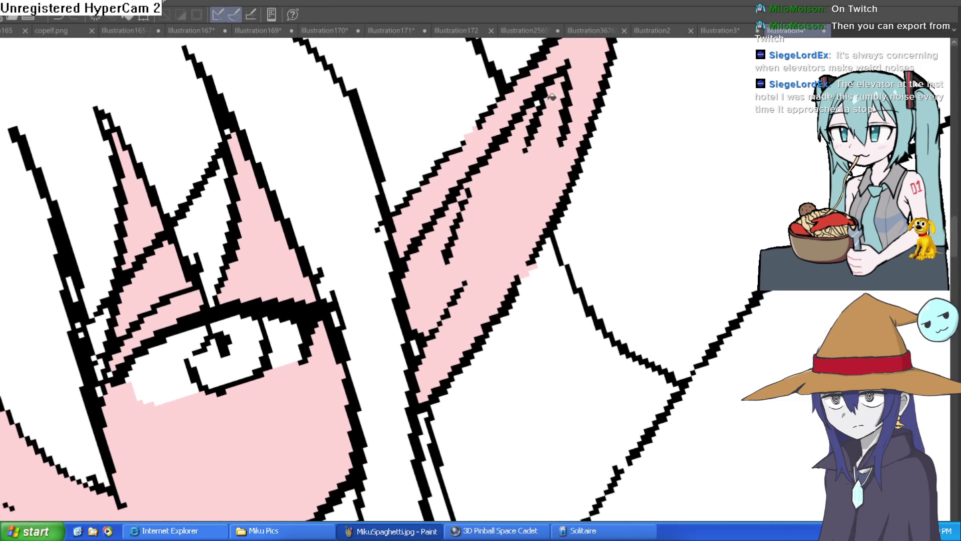
pyautogui.scroll(-3, 551, 109)
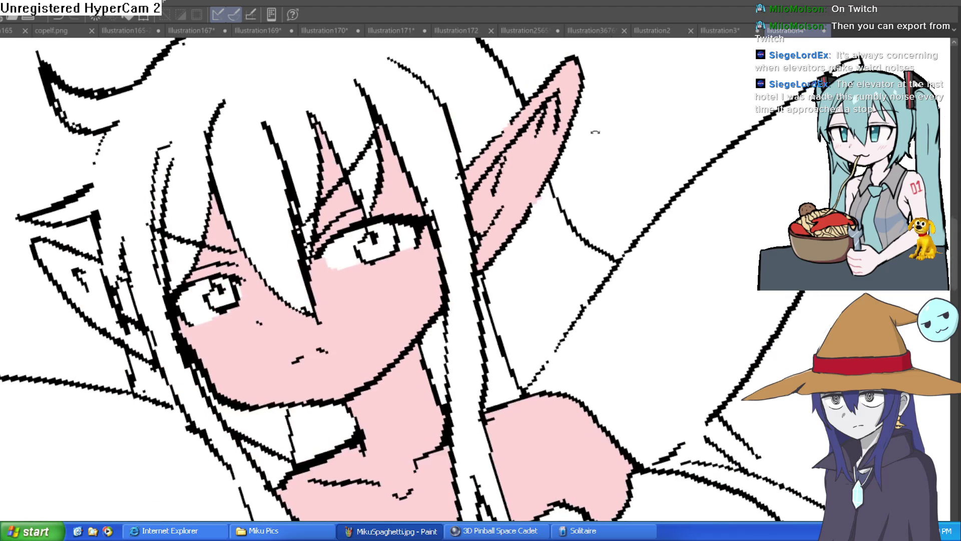
pyautogui.scroll(2, 603, 146)
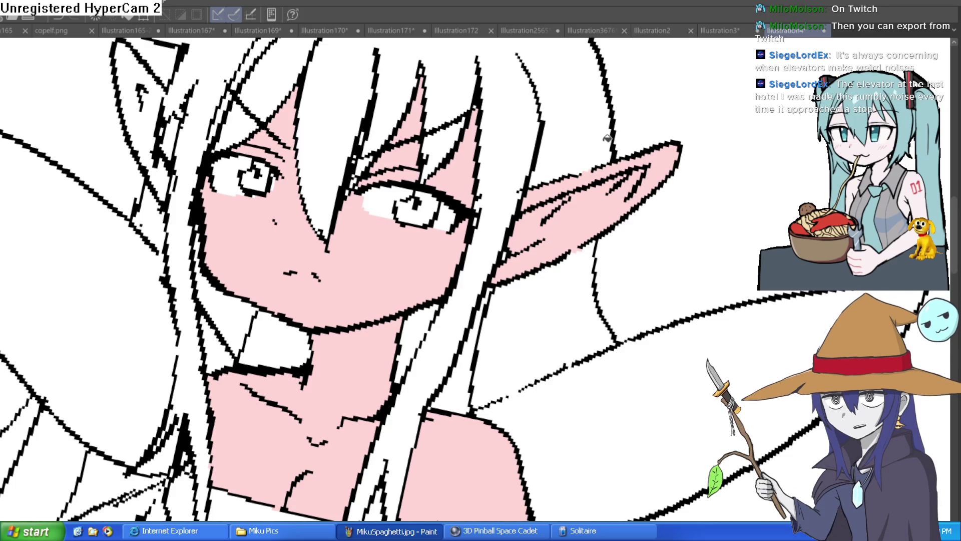
pyautogui.scroll(2, 599, 145)
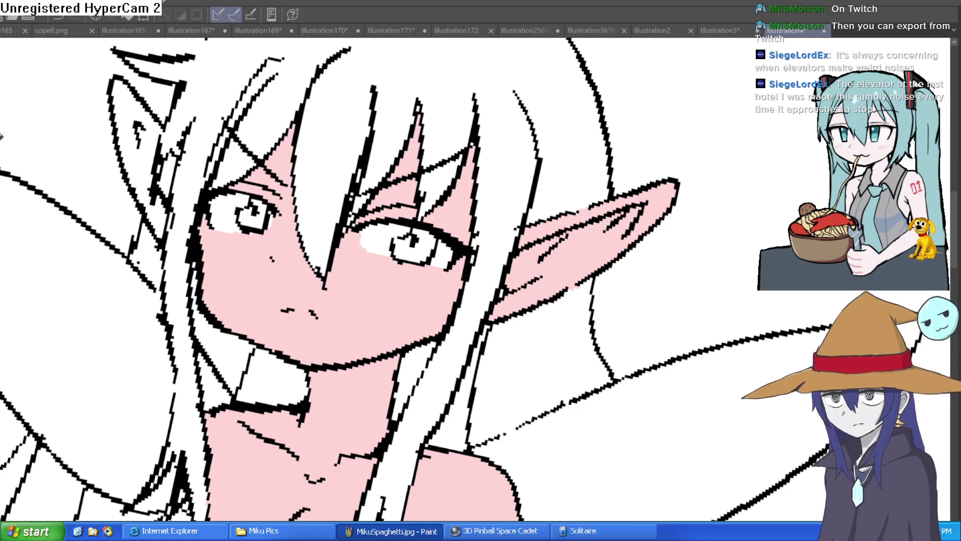
# - Fill the five sections of the left ear pink, then fit the whole figure in view
pyautogui.click(163, 133)
pyautogui.click(158, 149)
pyautogui.click(167, 181)
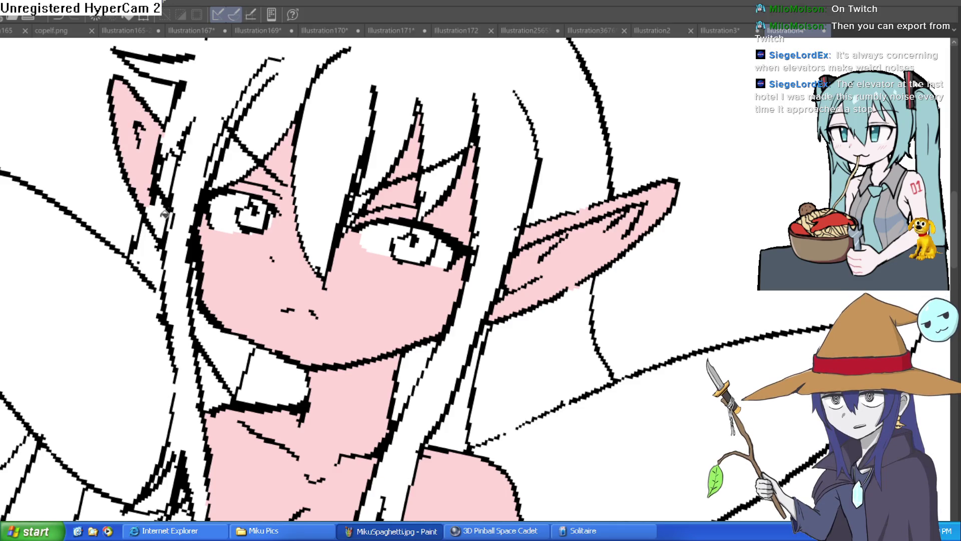
pyautogui.click(169, 191)
pyautogui.click(169, 178)
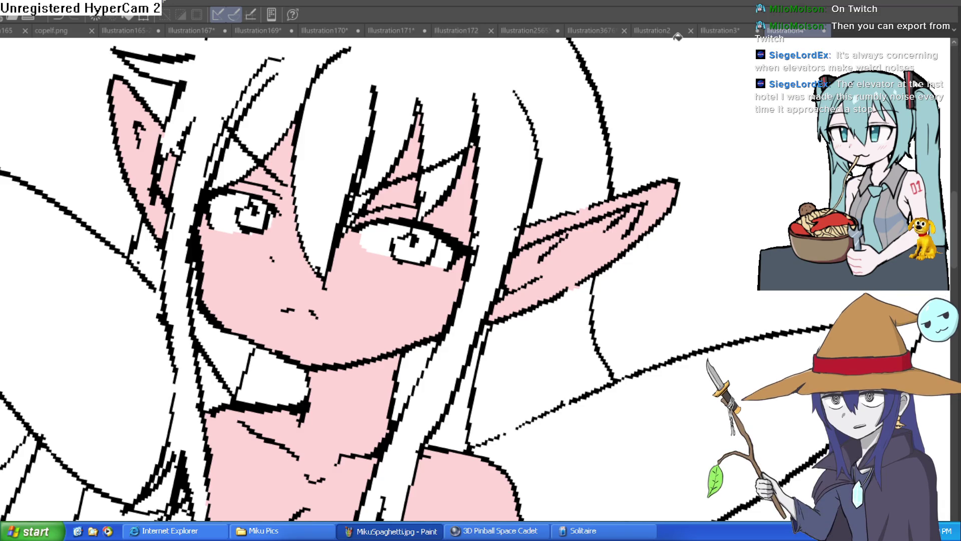
pyautogui.hotkey('ctrl', '0')
pyautogui.moveTo(604, 92)
pyautogui.mouseDown()
pyautogui.moveTo(615, 124)
pyautogui.moveTo(558, 109)
pyautogui.mouseUp()
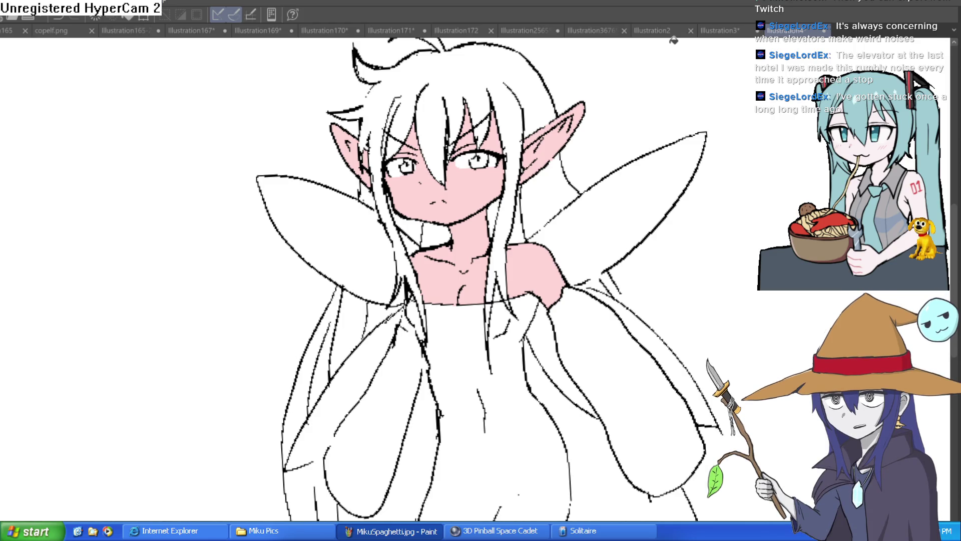
pyautogui.scroll(-3, 714, 182)
pyautogui.moveTo(708, 189); pyautogui.dragTo(646, 170)
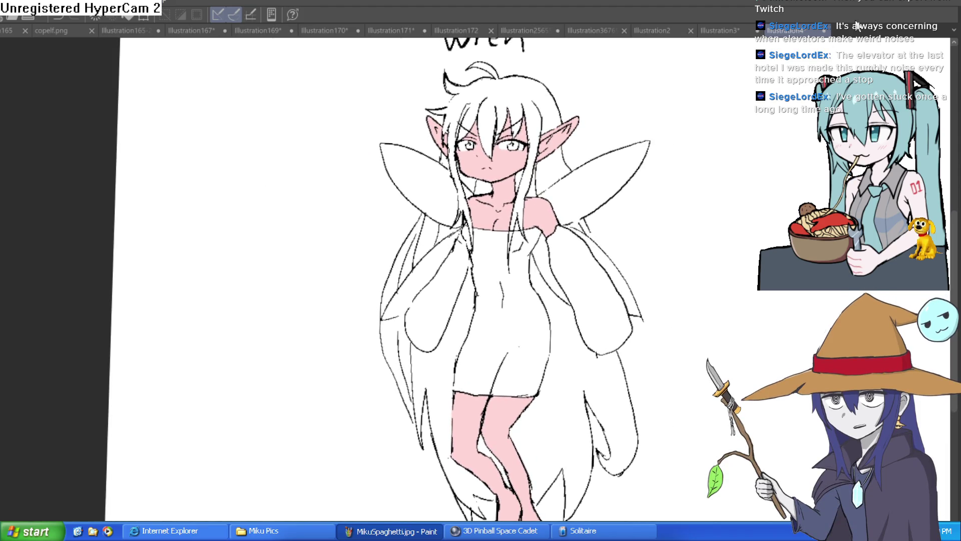
pyautogui.moveTo(656, 171)
pyautogui.mouseDown()
pyautogui.moveTo(600, 151)
pyautogui.moveTo(454, 190)
pyautogui.mouseUp()
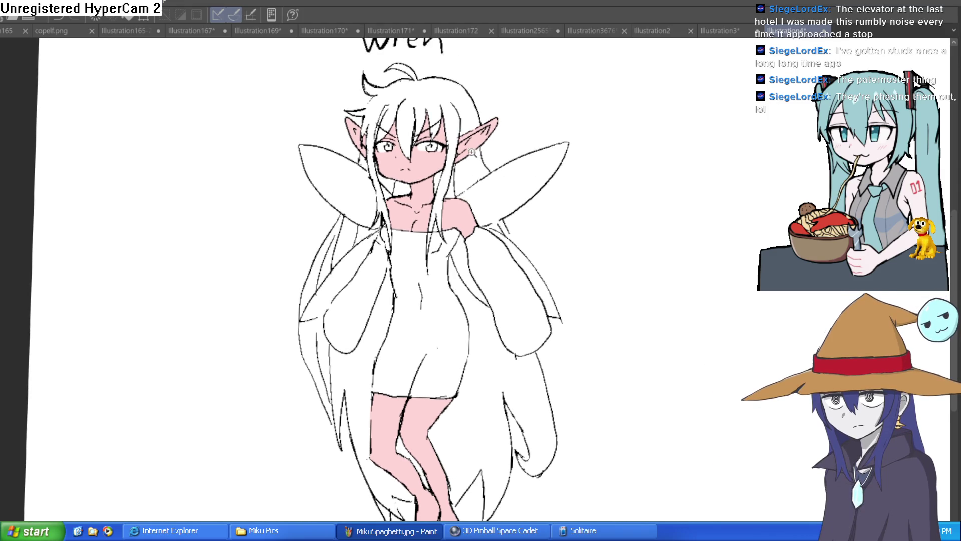
# - Paint a small white highlight on Wren's cheek below her eye, then enlarge the brush
pyautogui.scroll(3, 494, 159)
pyautogui.scroll(2, 493, 160)
pyautogui.scroll(2, 494, 159)
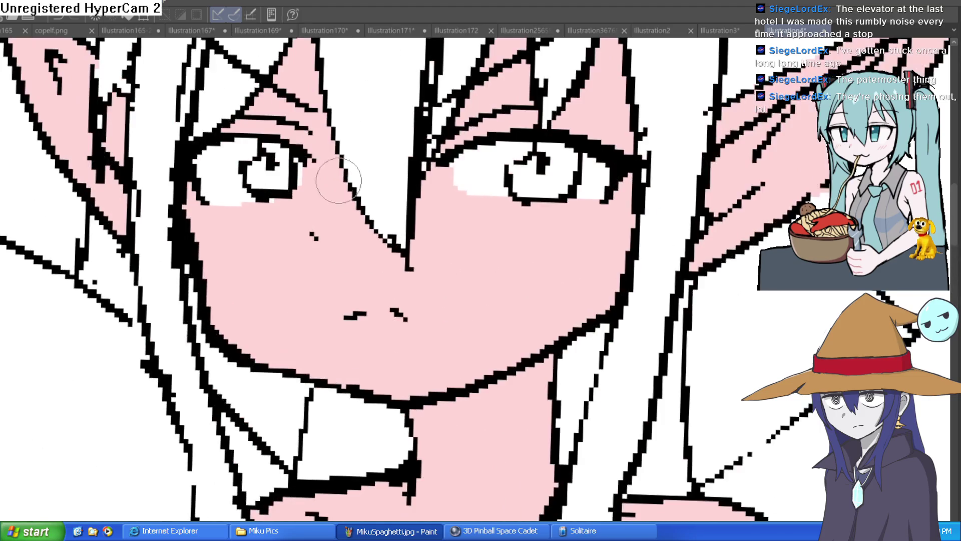
pyautogui.scroll(3, 312, 224)
pyautogui.moveTo(323, 203); pyautogui.dragTo(314, 227)
pyautogui.scroll(-5, 553, 173)
pyautogui.moveTo(577, 206); pyautogui.dragTo(523, 174)
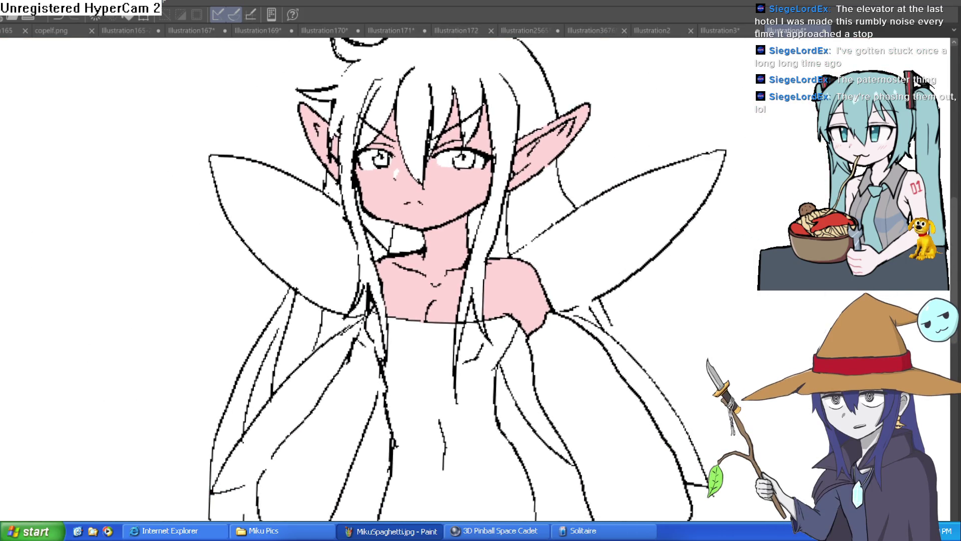
pyautogui.scroll(4, 353, 185)
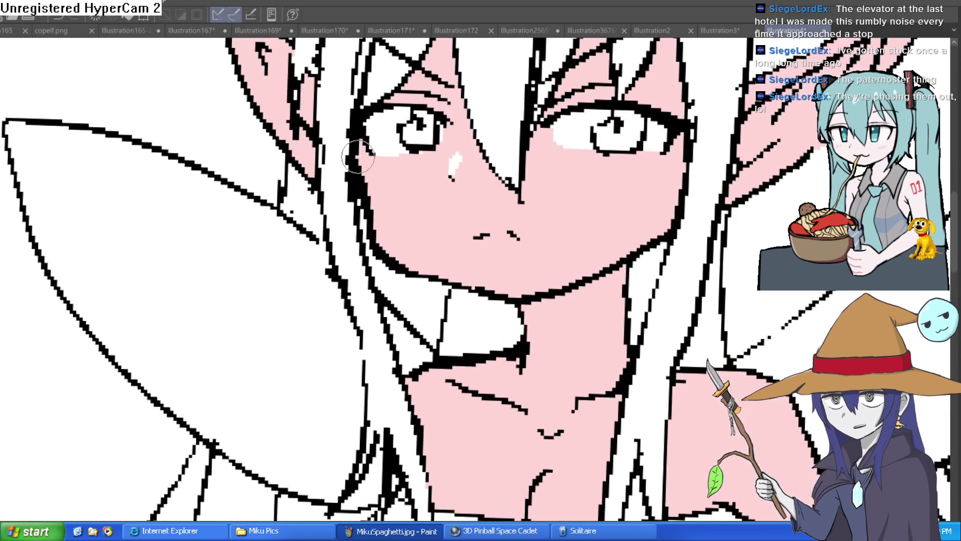
pyautogui.press(']')
pyautogui.press(']')
pyautogui.press(']')
pyautogui.scroll(-6, 379, 252)
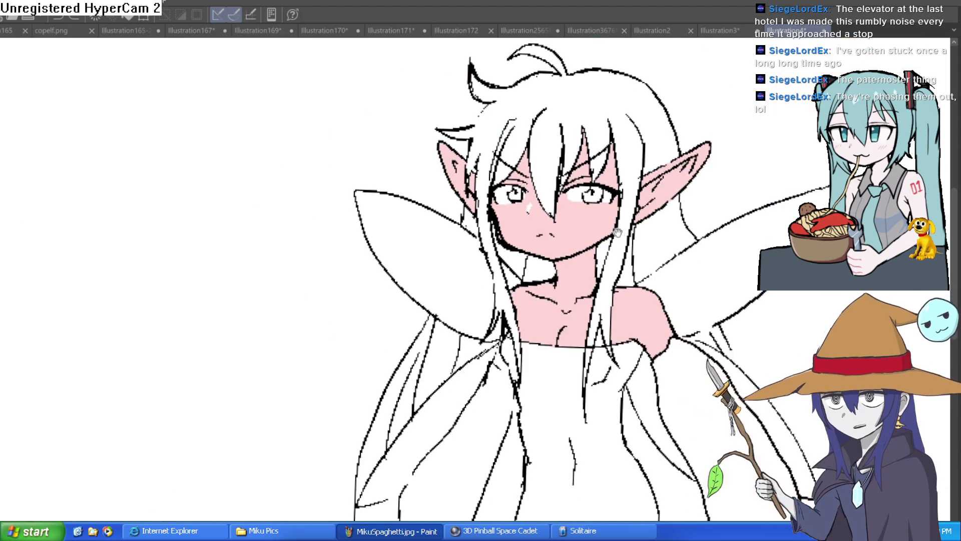
pyautogui.moveTo(631, 245); pyautogui.dragTo(584, 210)
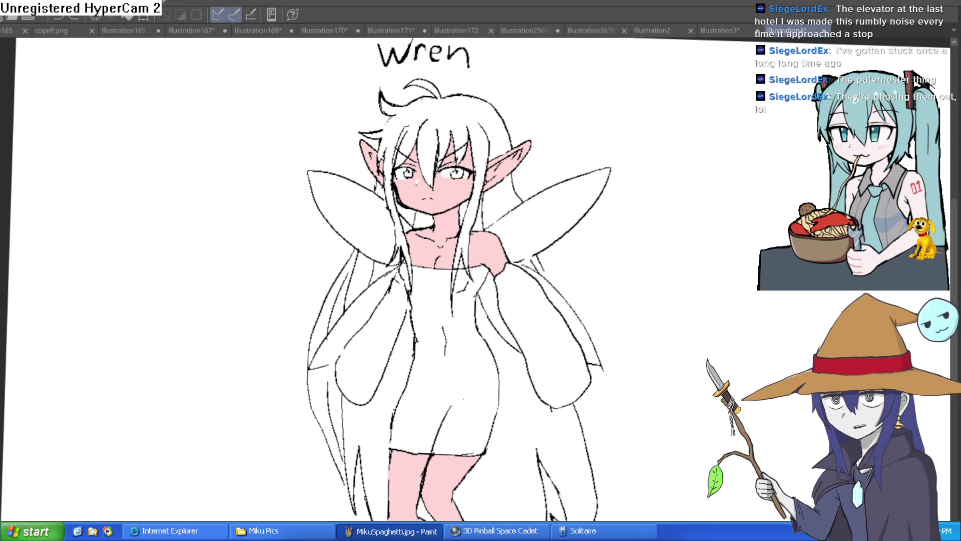
pyautogui.moveTo(671, 219); pyautogui.dragTo(612, 206)
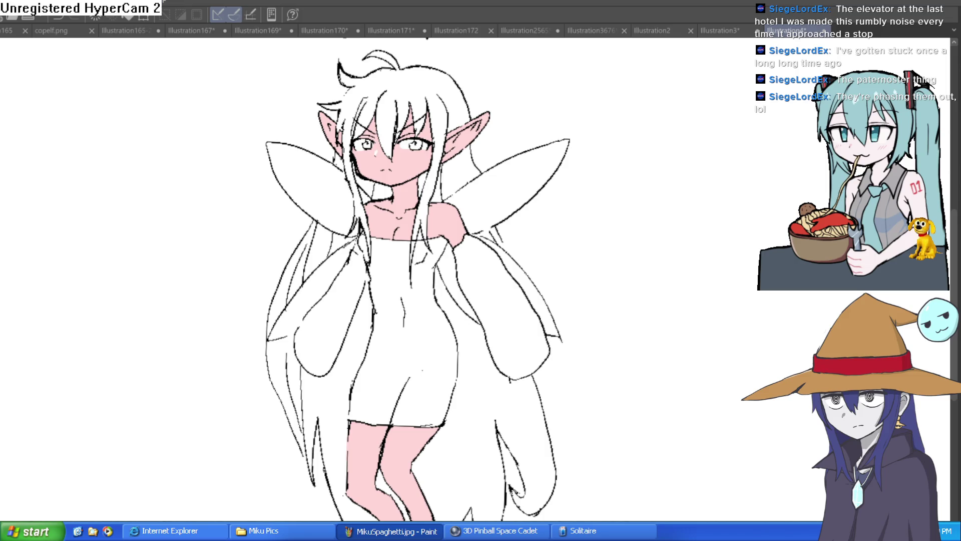
# - Fill the right eye's iris light blue, undoing a stray fill along the way
pyautogui.scroll(3, 451, 133)
pyautogui.click(387, 147)
pyautogui.scroll(3, 390, 131)
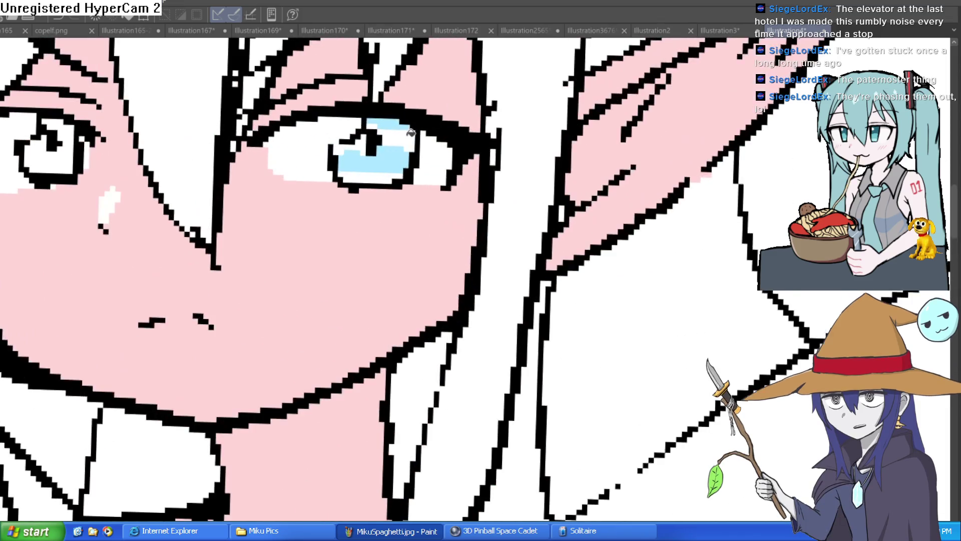
pyautogui.click(373, 126)
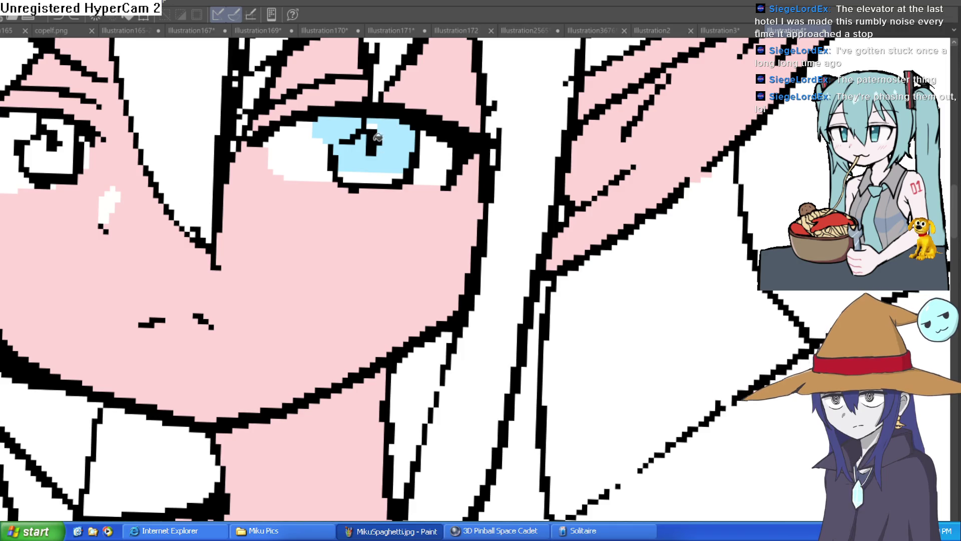
pyautogui.hotkey('ctrl', 'z')
pyautogui.click(373, 175)
# - Brush over the white iris gaps, add a dark pupil, and paint the left iris light blue
pyautogui.press('b')
pyautogui.moveTo(342, 151)
pyautogui.mouseDown()
pyautogui.moveTo(376, 140)
pyautogui.moveTo(381, 150)
pyautogui.mouseUp()
pyautogui.moveTo(136, 188); pyautogui.dragTo(142, 191)
pyautogui.scroll(-2, 143, 191)
pyautogui.moveTo(165, 150)
pyautogui.mouseDown()
pyautogui.moveTo(185, 171)
pyautogui.moveTo(170, 176)
pyautogui.mouseUp()
pyautogui.scroll(-4, 439, 132)
# - Try a light blue fill on the hair and undo it when it floods the background
pyautogui.moveTo(439, 132); pyautogui.dragTo(429, 155)
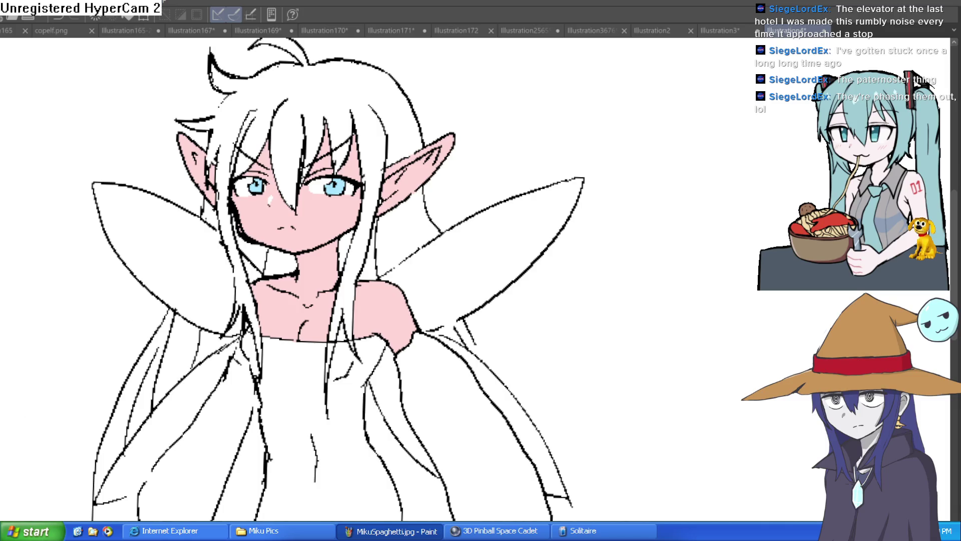
pyautogui.click(346, 76)
pyautogui.hotkey('ctrl', 'z')
# - Fill the hair light blue in sections: the main mass, beside the ear, and between wing and dress
pyautogui.scroll(2, 221, 154)
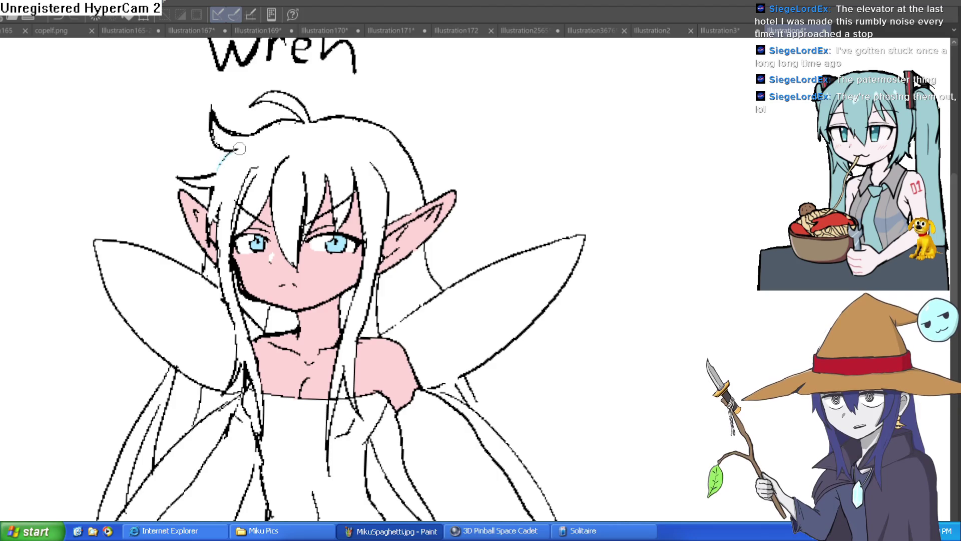
pyautogui.click(239, 154)
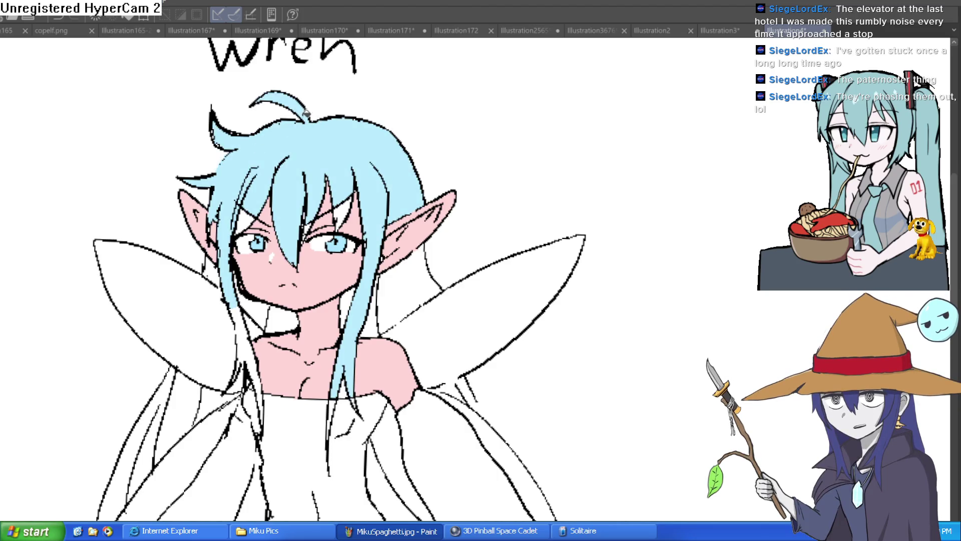
pyautogui.scroll(-3, 246, 216)
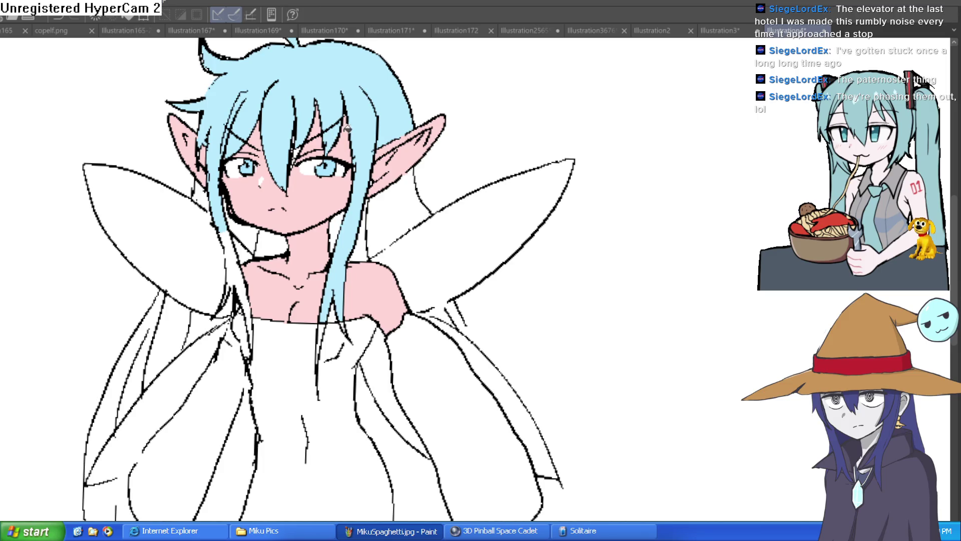
pyautogui.click(385, 182)
pyautogui.scroll(5, 296, 144)
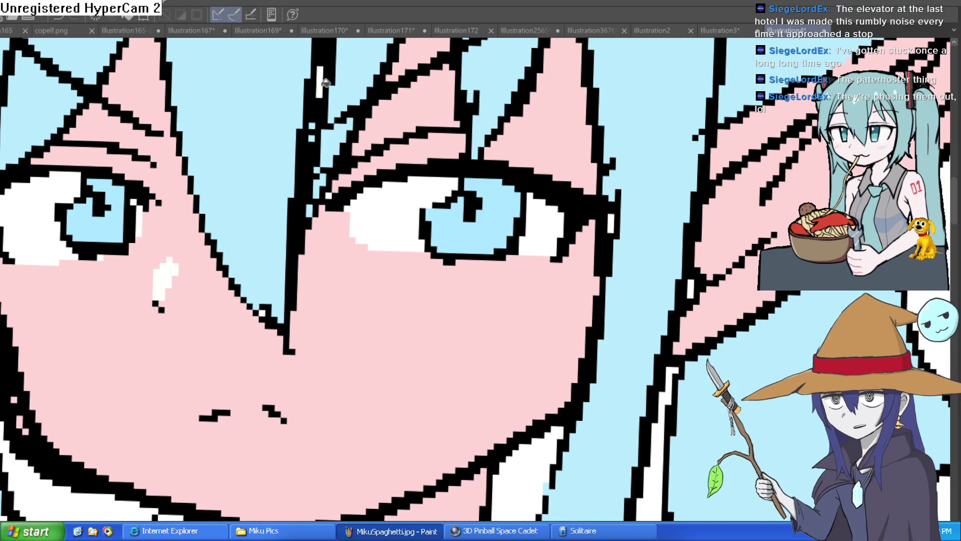
pyautogui.scroll(-5, 393, 92)
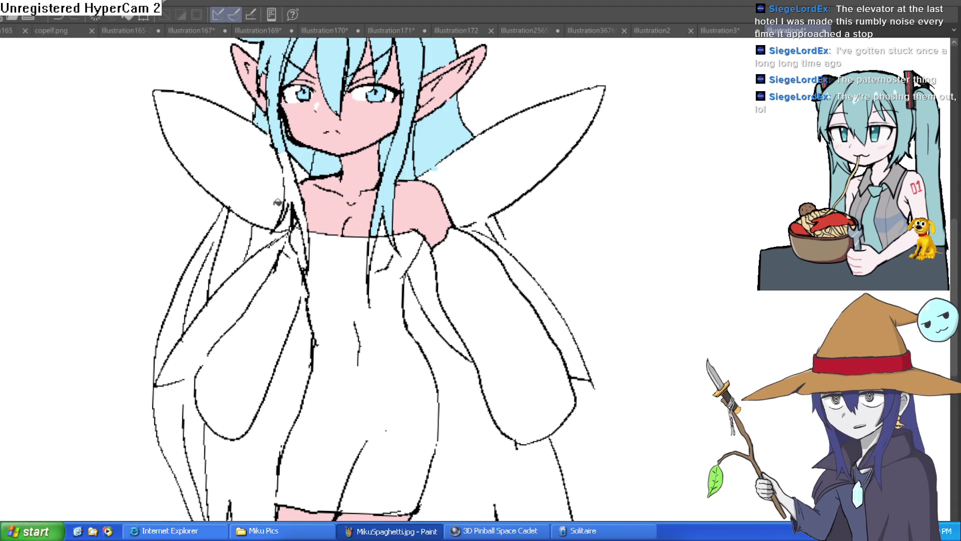
pyautogui.click(245, 230)
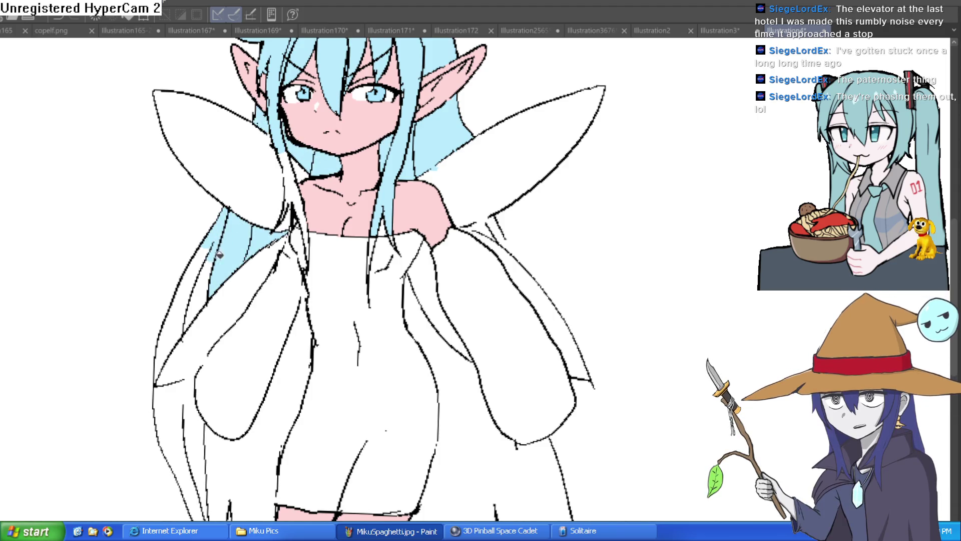
# - Undo a leaked fill beside the legs, seal the hair outline, and fill that strand light blue
pyautogui.scroll(-3, 225, 280)
pyautogui.click(231, 300)
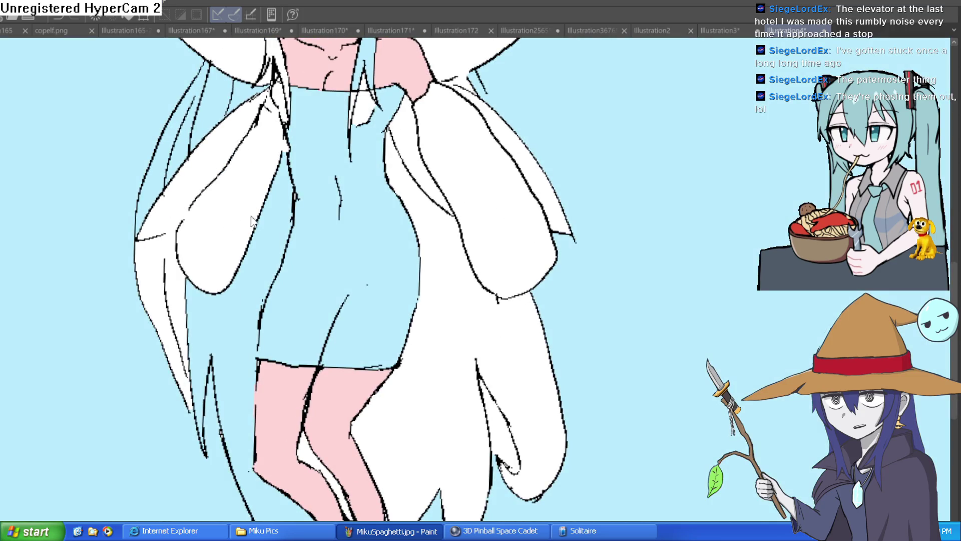
pyautogui.hotkey('ctrl', 'z')
pyautogui.scroll(-5, 103, 226)
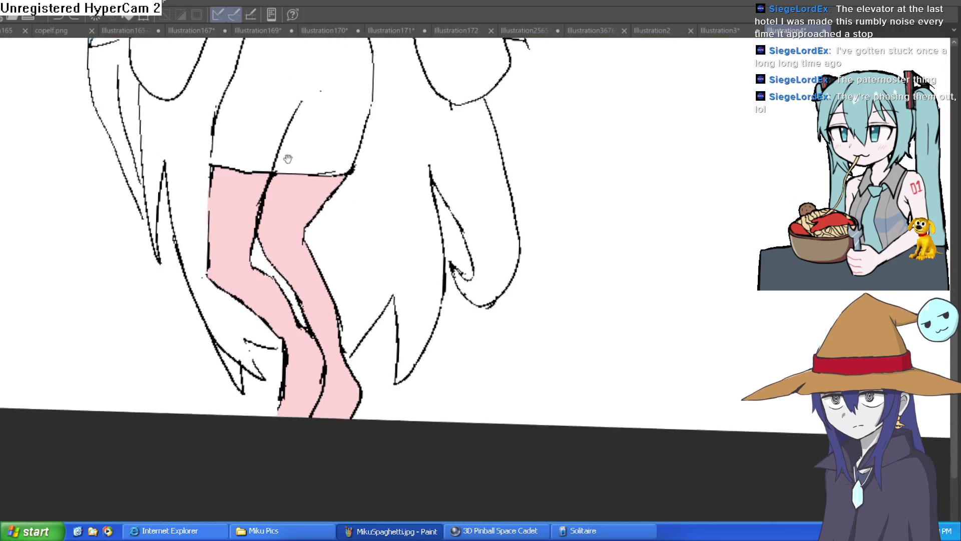
pyautogui.scroll(5, 289, 339)
pyautogui.moveTo(288, 339)
pyautogui.mouseDown()
pyautogui.moveTo(268, 301)
pyautogui.moveTo(343, 300)
pyautogui.mouseUp()
pyautogui.press('g')
pyautogui.click(294, 291)
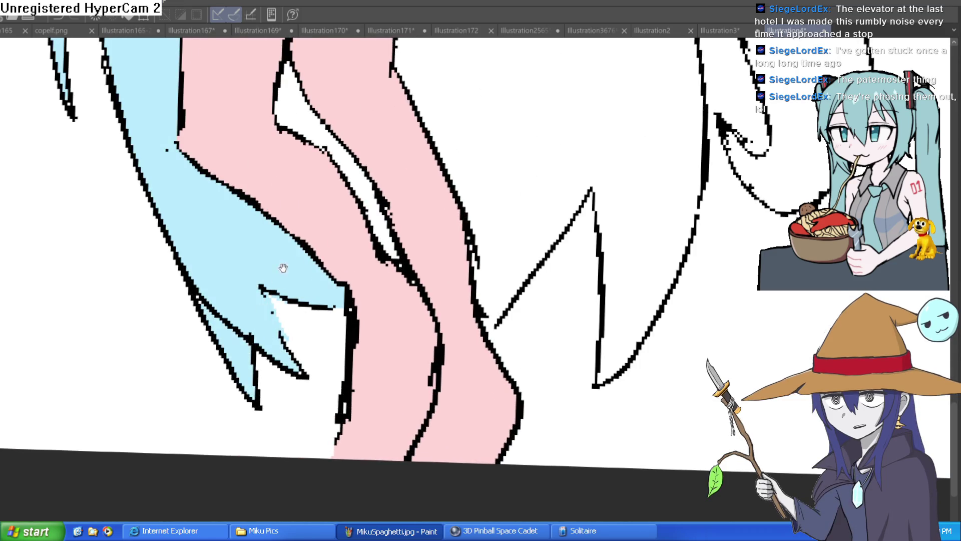
# - Close another small gap in the hair outline with a light-blue stroke
pyautogui.scroll(6, 279, 269)
pyautogui.scroll(-3, 142, 179)
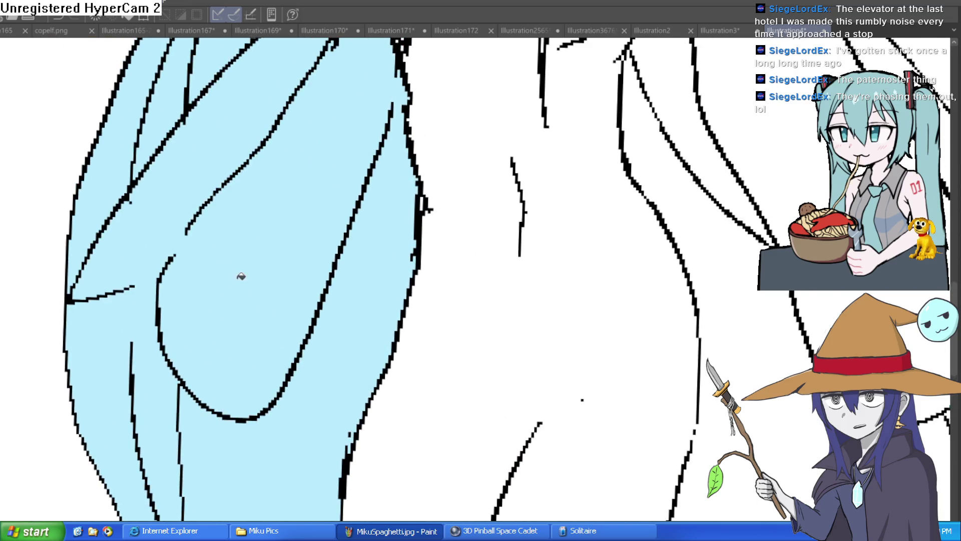
pyautogui.scroll(3, 140, 284)
pyautogui.scroll(1, 140, 284)
pyautogui.moveTo(172, 289); pyautogui.dragTo(131, 287)
pyautogui.scroll(-3, 326, 186)
pyautogui.scroll(-2, 395, 190)
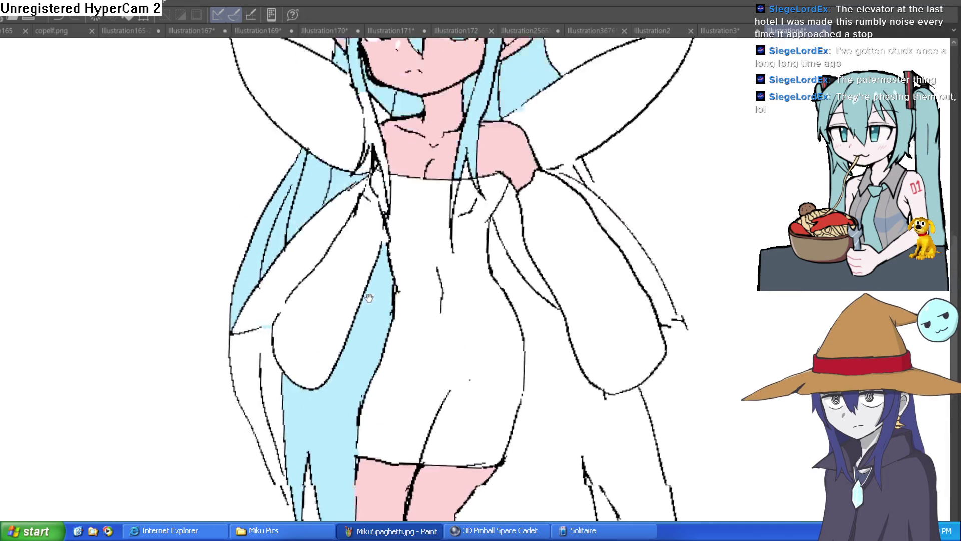
pyautogui.scroll(2, 329, 252)
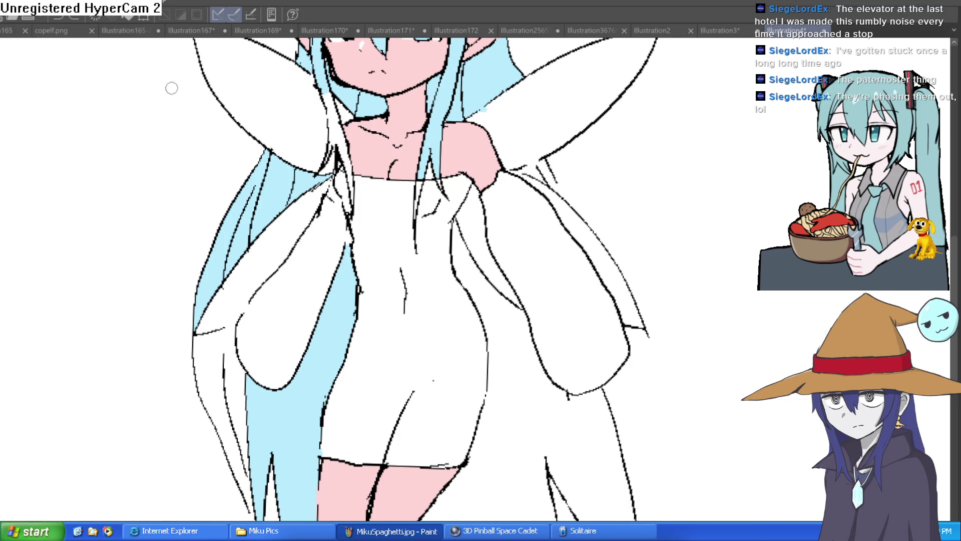
# - Seal the hair outline near the torso and fill the hair below the shoulder light blue
pyautogui.scroll(3, 247, 300)
pyautogui.moveTo(221, 341)
pyautogui.mouseDown()
pyautogui.moveTo(261, 322)
pyautogui.moveTo(301, 261)
pyautogui.mouseUp()
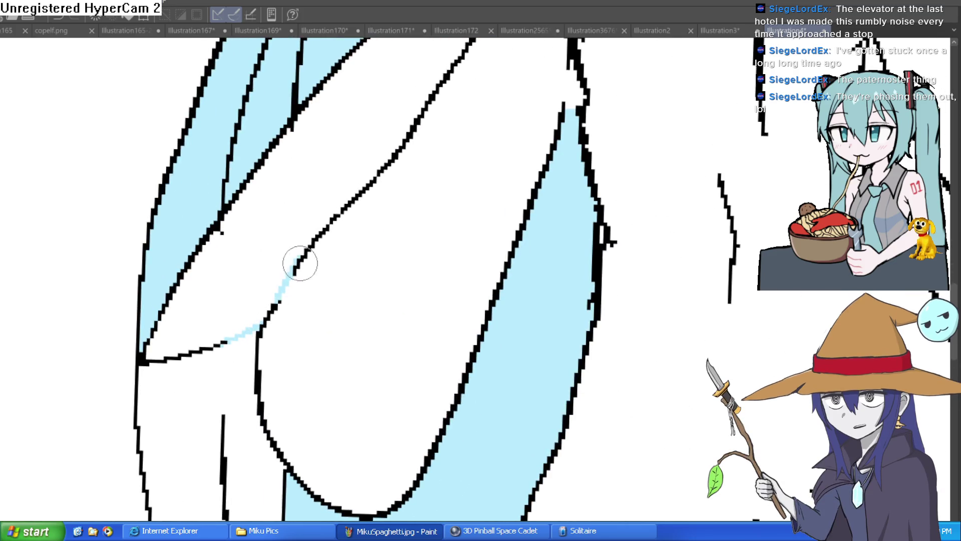
pyautogui.press('g')
pyautogui.click(241, 378)
pyautogui.scroll(-5, 360, 307)
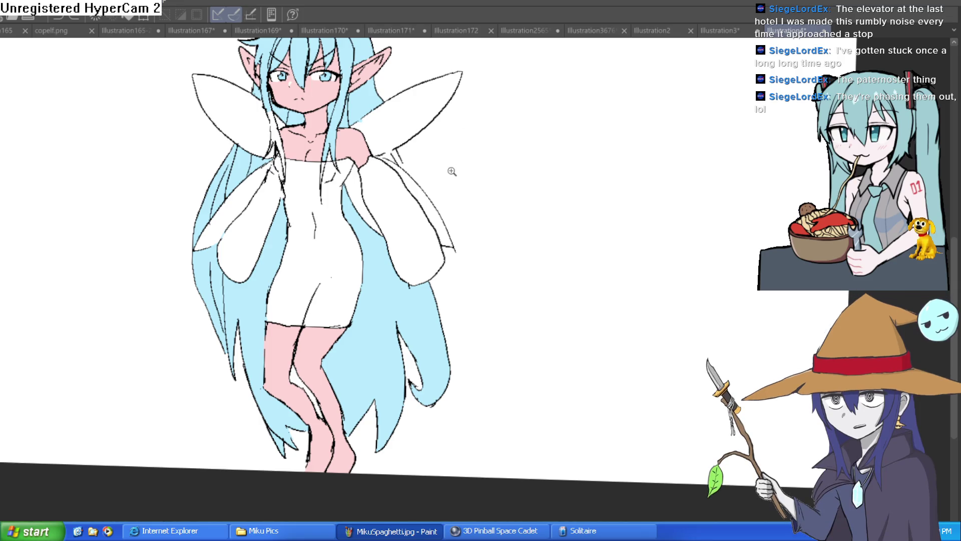
pyautogui.scroll(4, 452, 169)
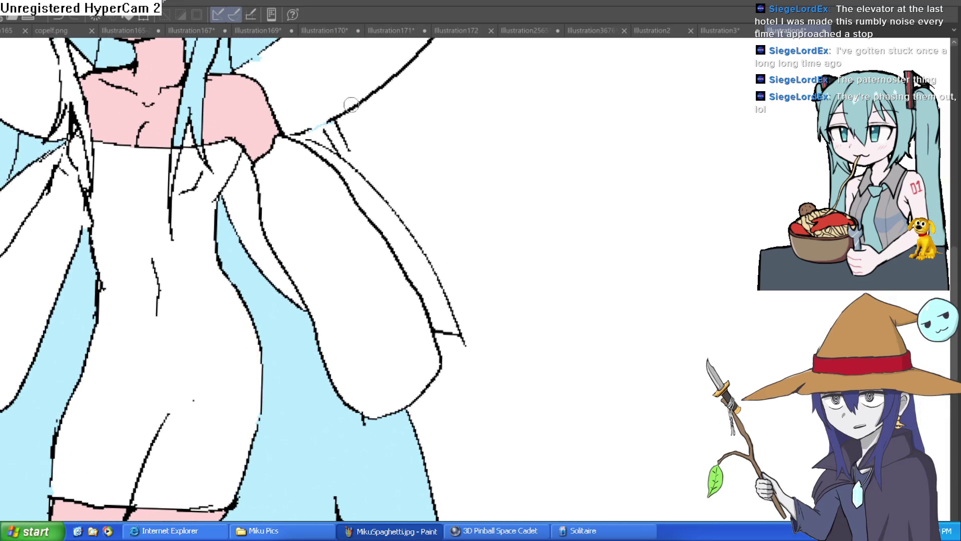
pyautogui.scroll(4, 373, 113)
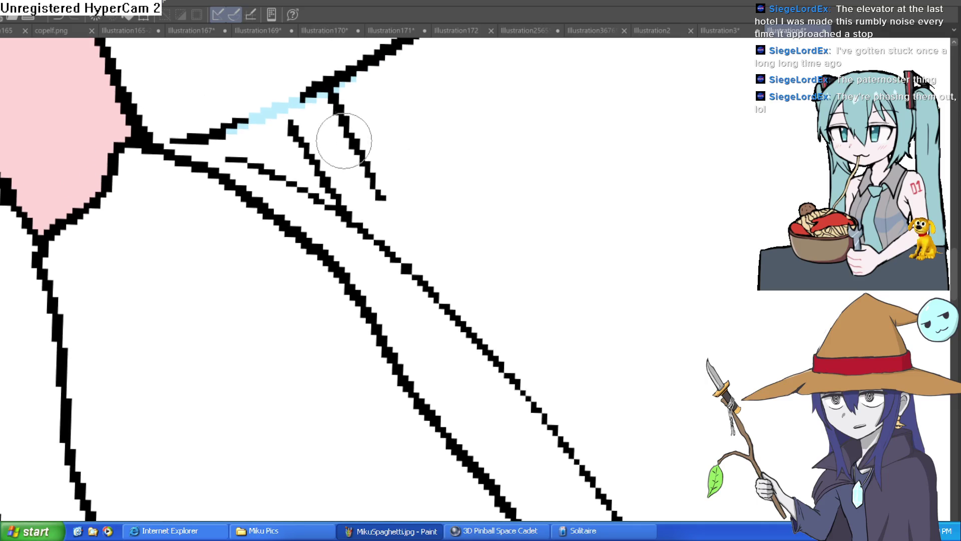
# - Fill the hair gaps near the sleeve and paint light blue along the sleeve edges
pyautogui.click(304, 136)
pyautogui.click(296, 130)
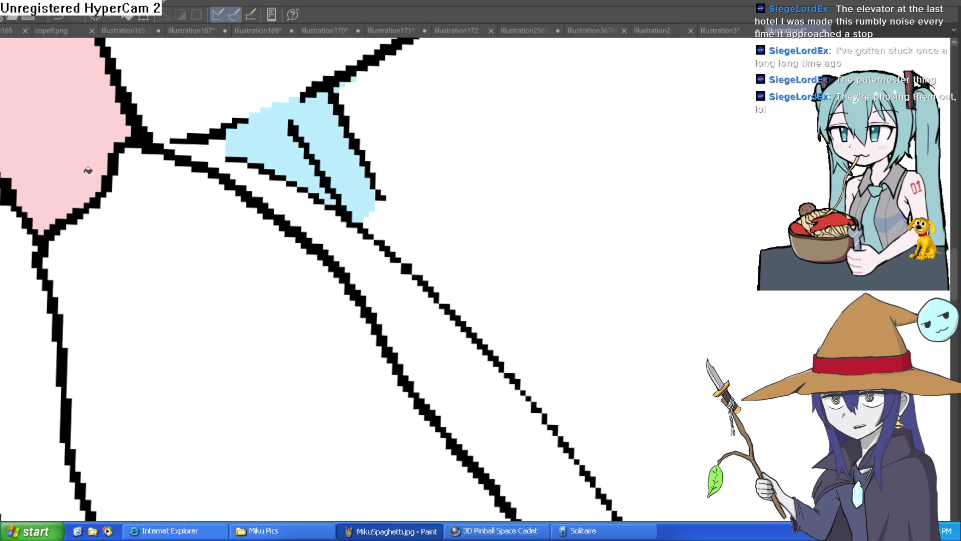
pyautogui.moveTo(255, 157)
pyautogui.mouseDown()
pyautogui.moveTo(198, 151)
pyautogui.moveTo(220, 143)
pyautogui.mouseUp()
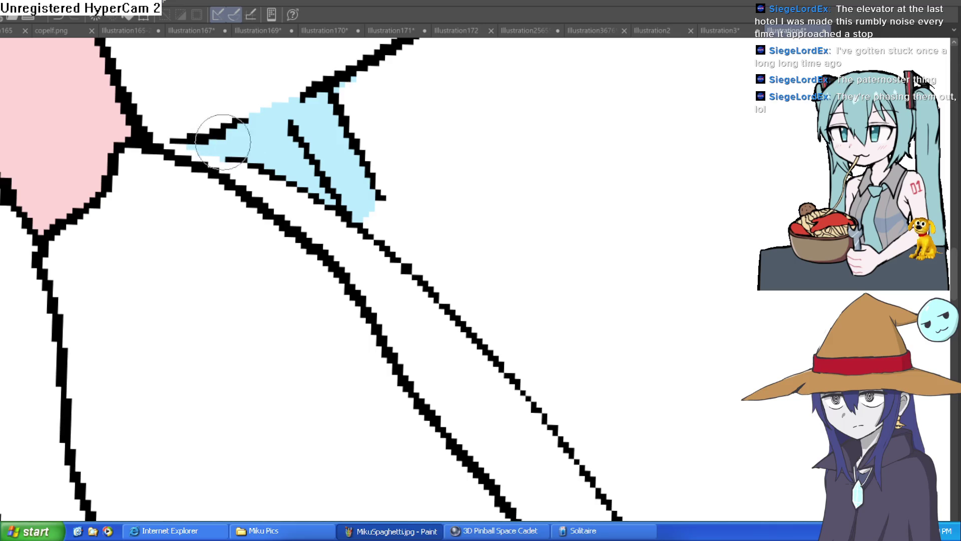
pyautogui.moveTo(382, 197); pyautogui.dragTo(376, 207)
pyautogui.scroll(-6, 472, 164)
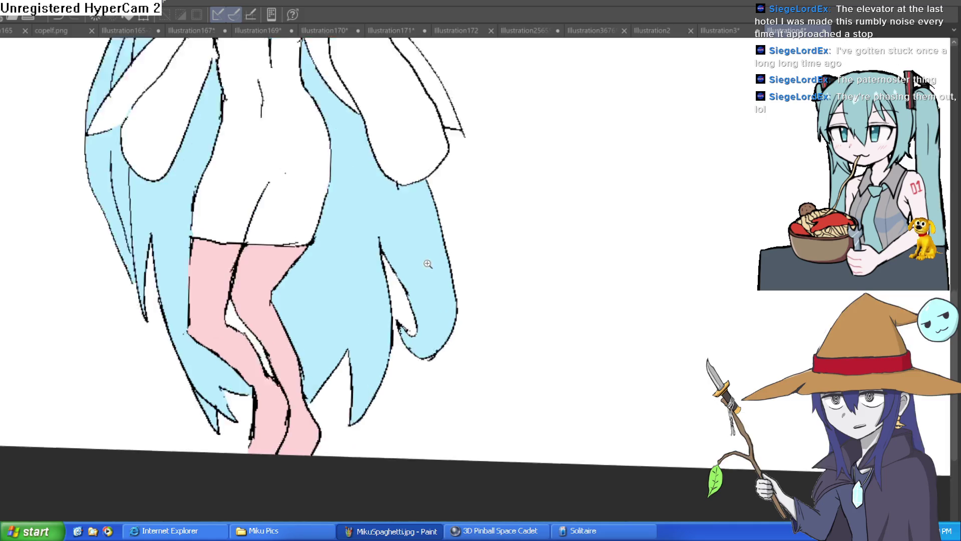
pyautogui.scroll(6, 440, 304)
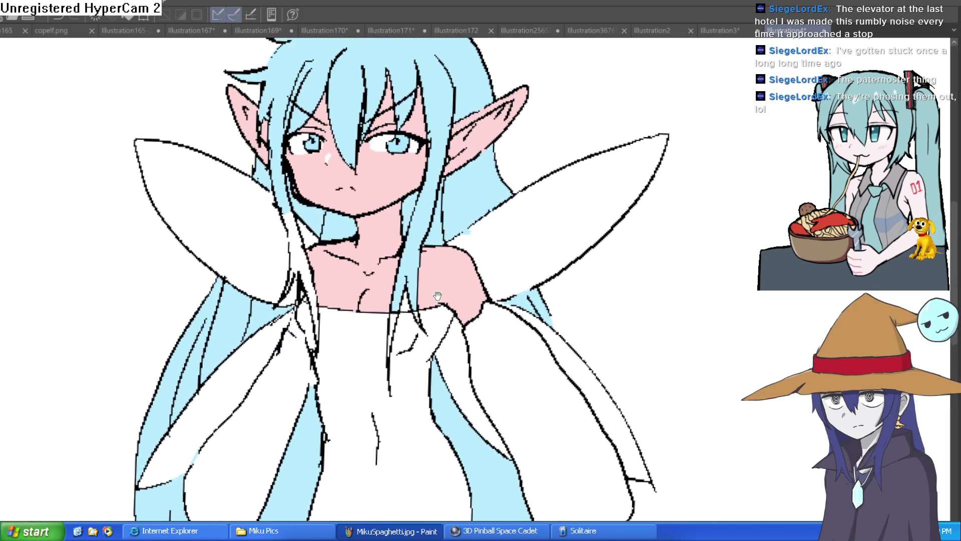
# - Fill the last white hair strand light blue
pyautogui.moveTo(440, 305); pyautogui.dragTo(438, 284)
pyautogui.scroll(-5, 441, 276)
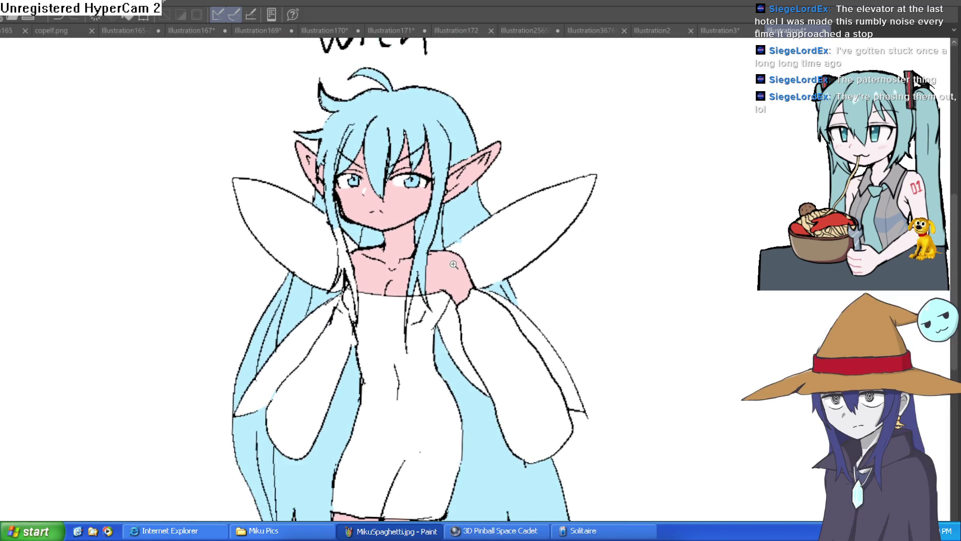
pyautogui.scroll(6, 388, 266)
pyautogui.press('g')
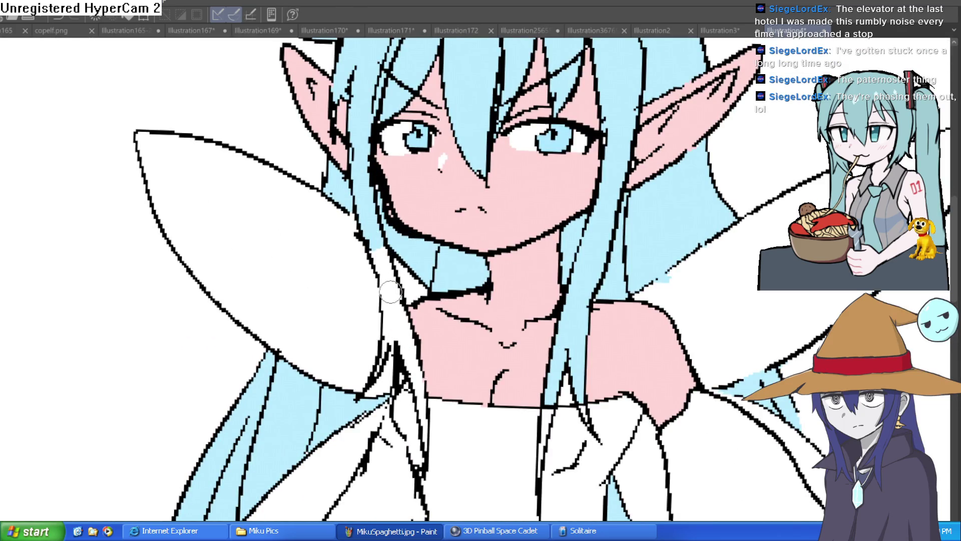
pyautogui.click(395, 264)
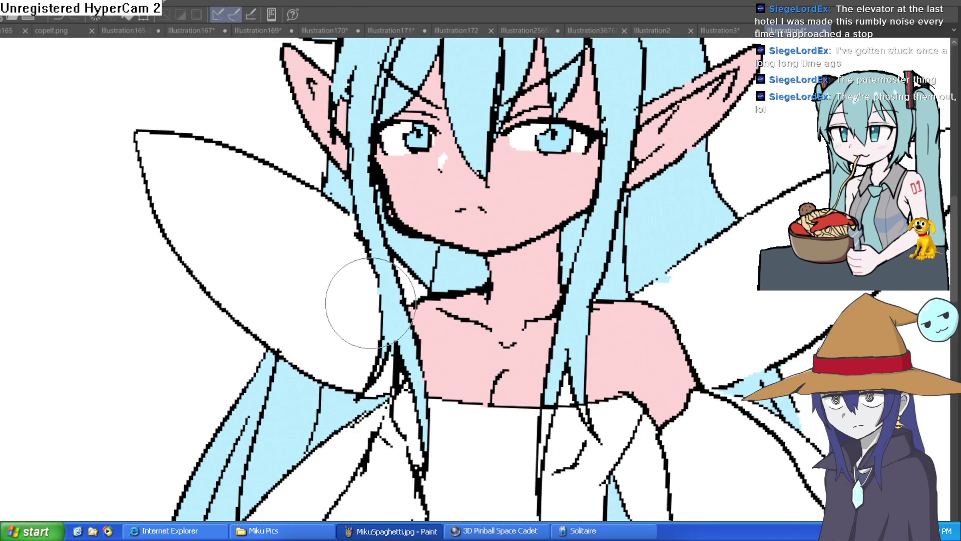
pyautogui.moveTo(423, 297); pyautogui.dragTo(386, 202)
pyautogui.press('b')
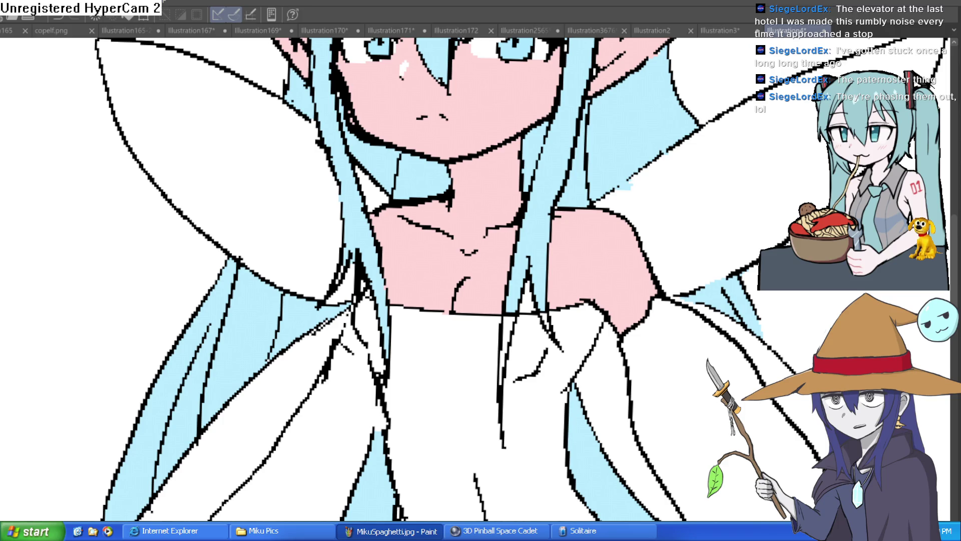
pyautogui.scroll(-5, 766, 193)
pyautogui.moveTo(727, 193)
pyautogui.mouseDown()
pyautogui.moveTo(682, 204)
pyautogui.moveTo(667, 178)
pyautogui.moveTo(639, 197)
pyautogui.mouseUp()
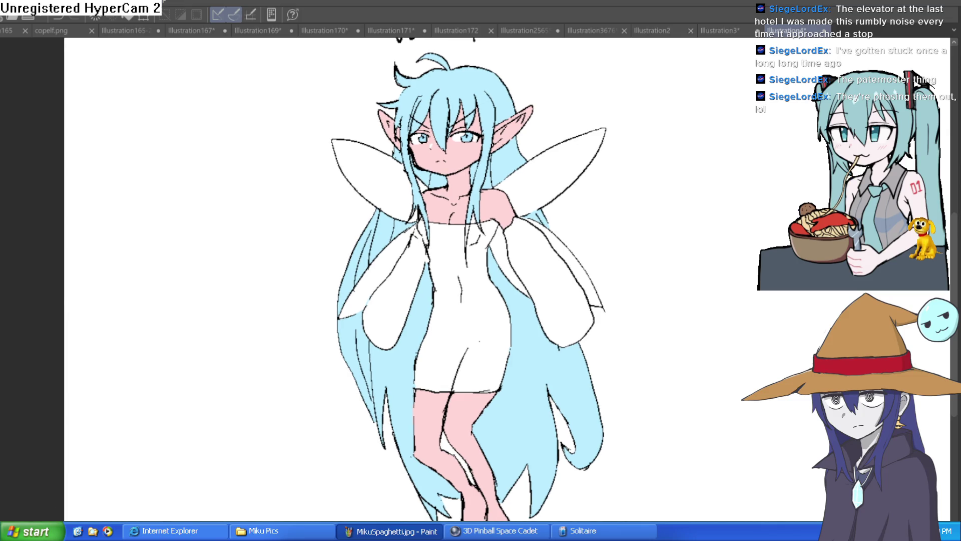
# - Mirror the canvas, close in on the face, and paint pale blue highlights in both irises
pyautogui.hotkey('ctrl', '@')
pyautogui.press('h')
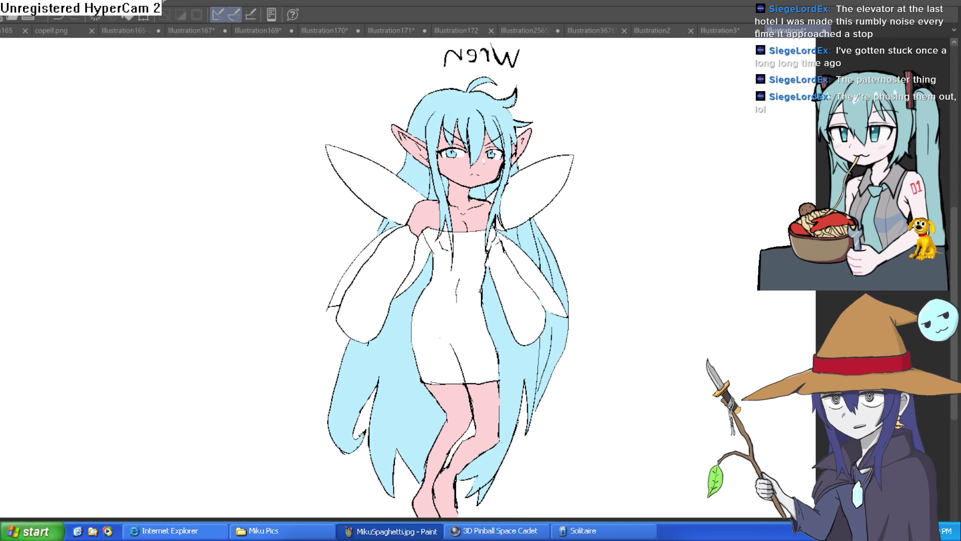
pyautogui.scroll(-2, 683, 177)
pyautogui.scroll(5, 580, 187)
pyautogui.scroll(-1, 552, 306)
pyautogui.moveTo(552, 307)
pyautogui.mouseDown()
pyautogui.moveTo(531, 346)
pyautogui.moveTo(528, 313)
pyautogui.mouseUp()
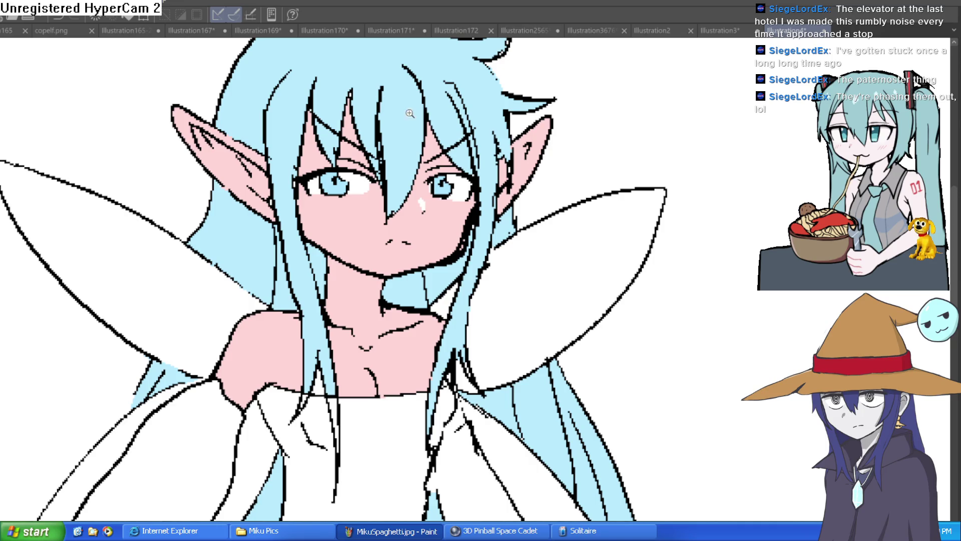
pyautogui.scroll(3, 328, 180)
pyautogui.moveTo(351, 196)
pyautogui.mouseDown()
pyautogui.moveTo(375, 200)
pyautogui.moveTo(246, 190)
pyautogui.mouseUp()
pyautogui.moveTo(625, 195)
pyautogui.mouseDown()
pyautogui.moveTo(603, 191)
pyautogui.moveTo(618, 191)
pyautogui.mouseUp()
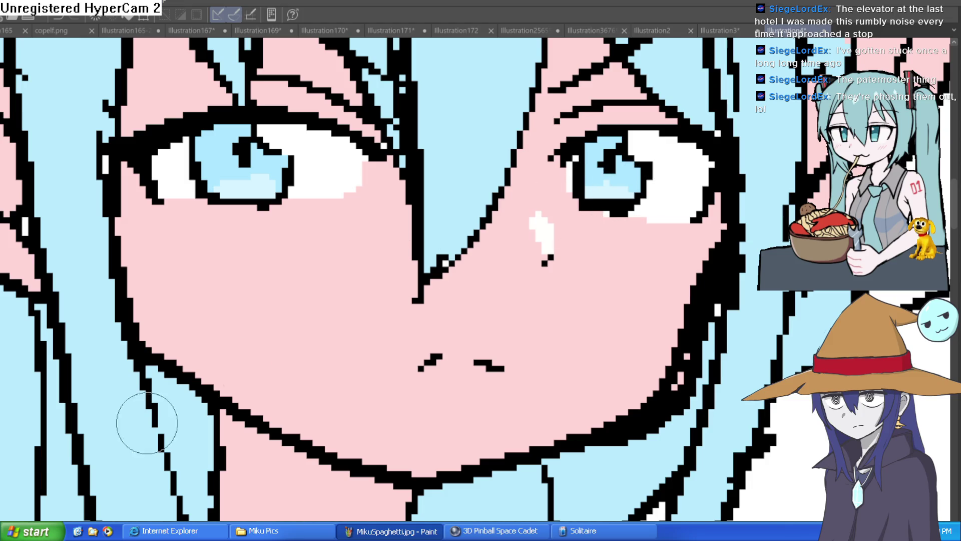
# - Shade the tops of the eye whites grey and clean up the doubled jaw line
pyautogui.moveTo(370, 121)
pyautogui.mouseDown()
pyautogui.moveTo(411, 151)
pyautogui.moveTo(436, 150)
pyautogui.moveTo(520, 115)
pyautogui.mouseUp()
pyautogui.moveTo(164, 347)
pyautogui.mouseDown()
pyautogui.moveTo(225, 307)
pyautogui.moveTo(136, 363)
pyautogui.mouseUp()
pyautogui.moveTo(86, 412); pyautogui.dragTo(73, 424)
pyautogui.press(']')
pyautogui.press(']')
pyautogui.press(']')
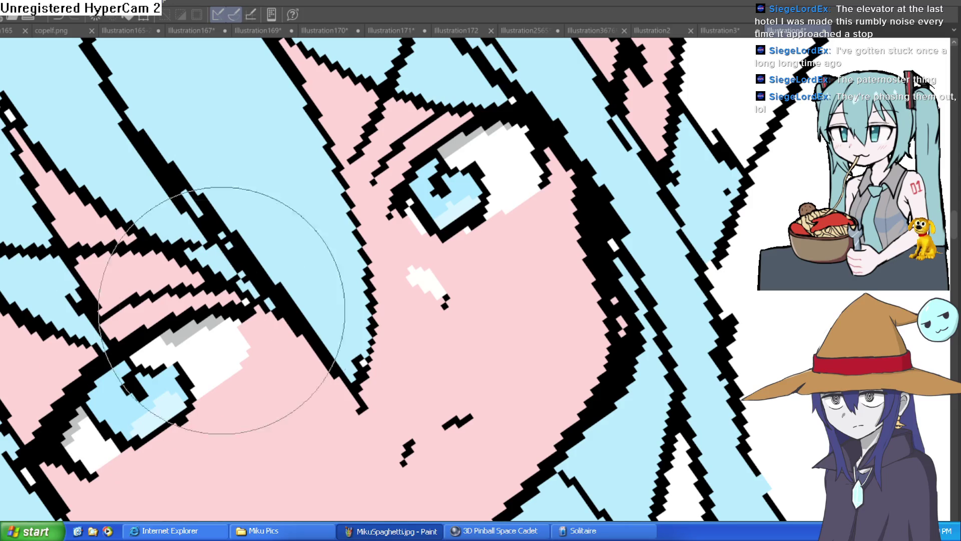
pyautogui.scroll(-5, 470, 165)
pyautogui.moveTo(588, 152)
pyautogui.mouseDown()
pyautogui.moveTo(629, 243)
pyautogui.moveTo(622, 246)
pyautogui.moveTo(583, 167)
pyautogui.mouseUp()
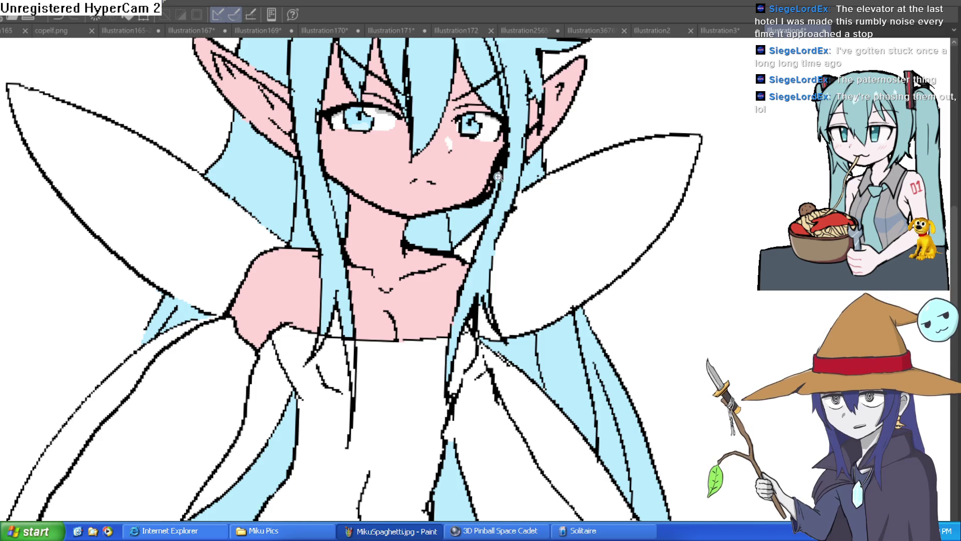
pyautogui.scroll(5, 501, 176)
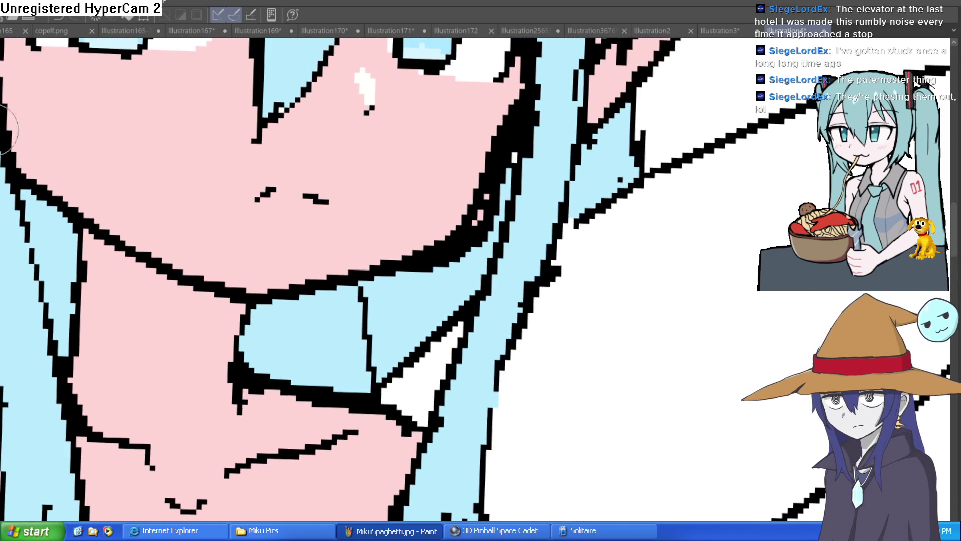
pyautogui.moveTo(526, 124)
pyautogui.mouseDown()
pyautogui.moveTo(504, 153)
pyautogui.moveTo(468, 245)
pyautogui.moveTo(408, 282)
pyautogui.moveTo(458, 251)
pyautogui.moveTo(500, 125)
pyautogui.moveTo(500, 147)
pyautogui.mouseUp()
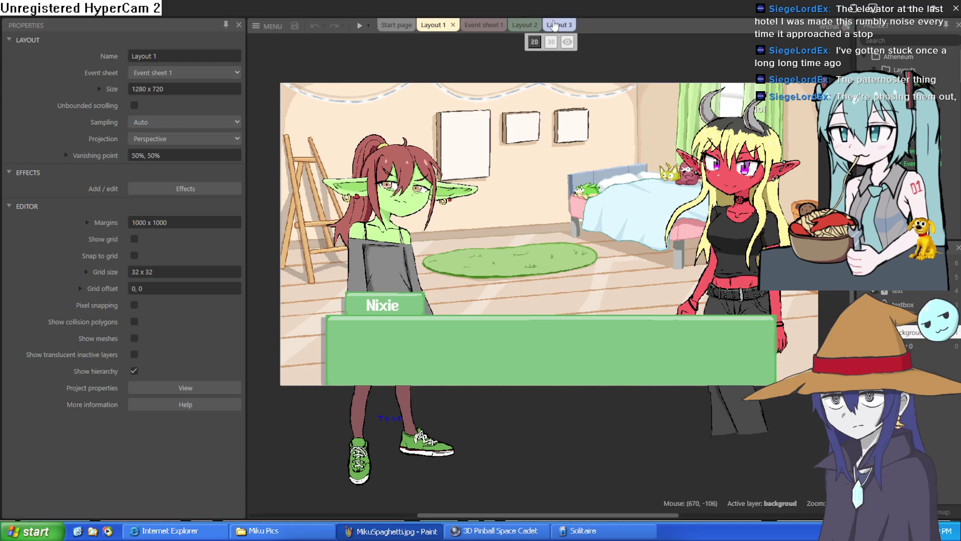
pyautogui.click(482, 25)
pyautogui.click(523, 25)
pyautogui.click(555, 25)
pyautogui.click(465, 25)
pyautogui.click(429, 25)
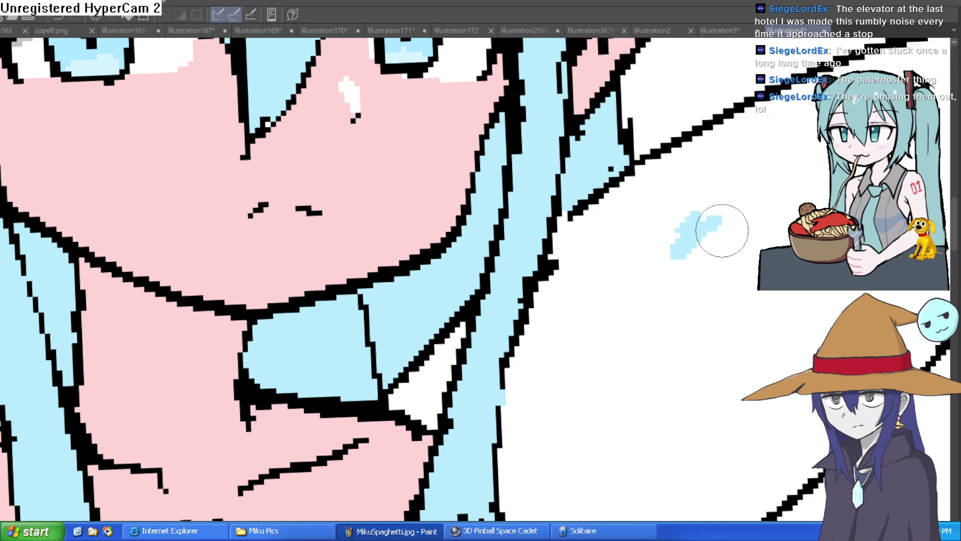
# - Fit the whole upright fairy in view, test a light green dress fill, then undo it
pyautogui.scroll(-5, 713, 216)
pyautogui.moveTo(713, 217); pyautogui.dragTo(579, 129)
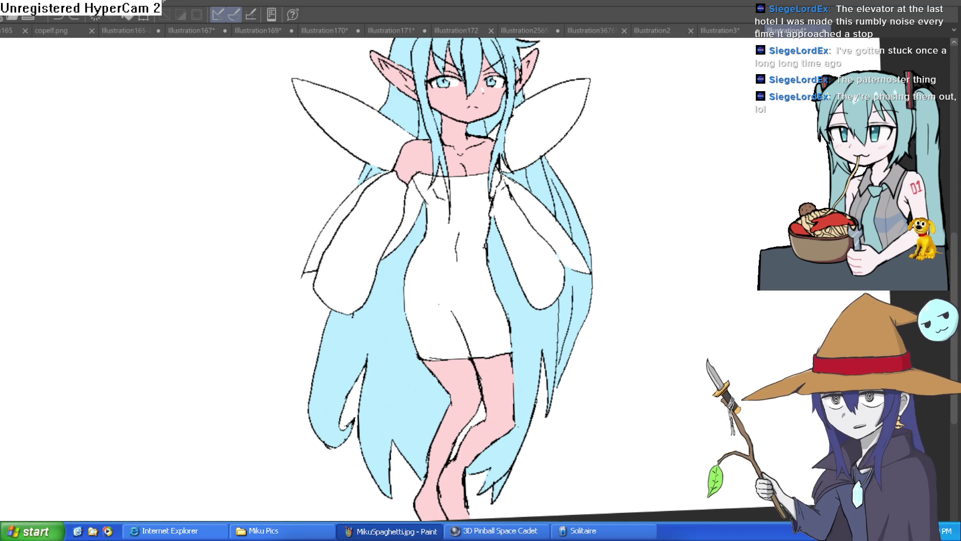
pyautogui.moveTo(368, 351); pyautogui.dragTo(325, 301)
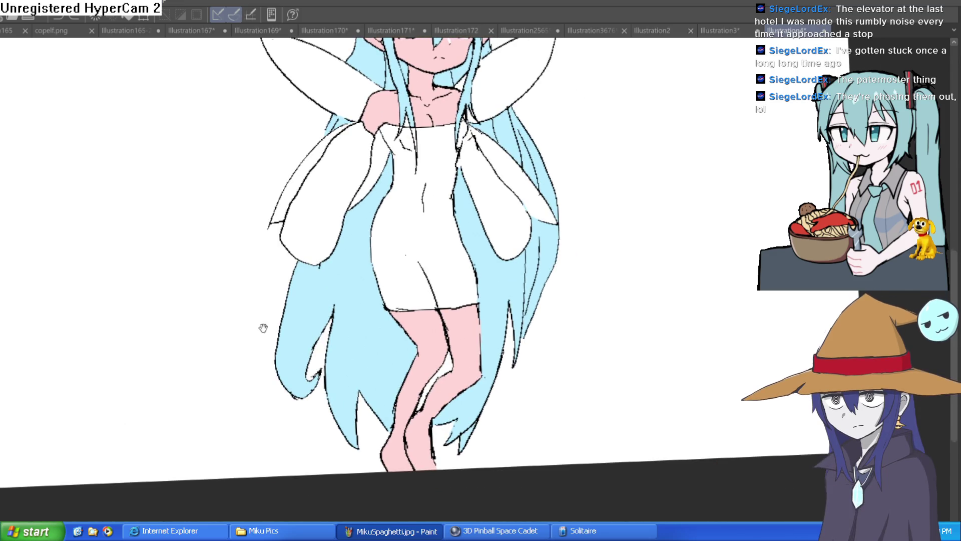
pyautogui.hotkey('ctrl', '0')
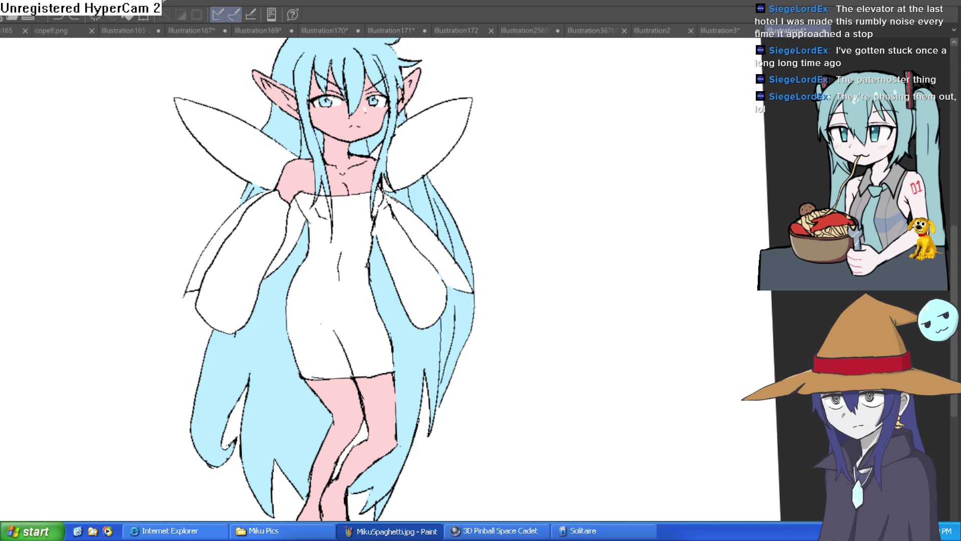
pyautogui.click(365, 280)
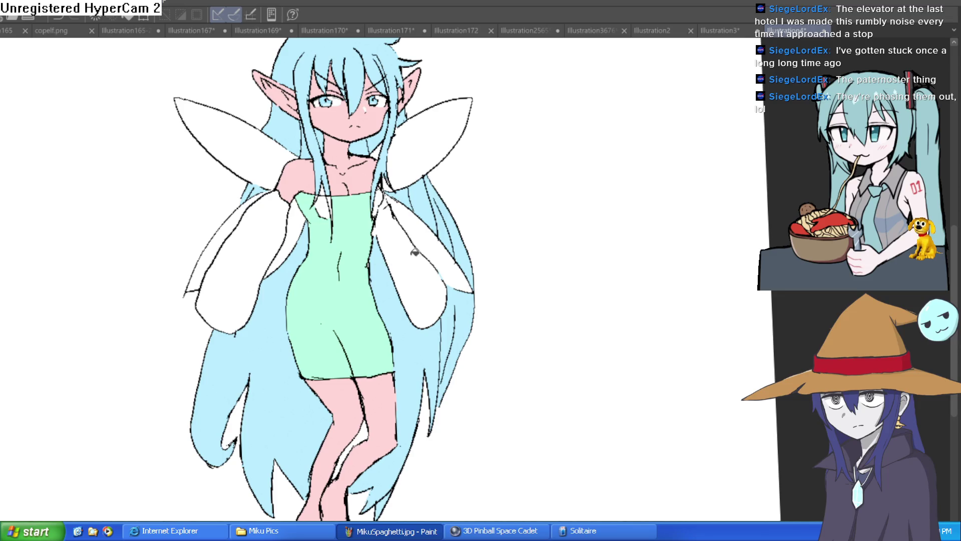
pyautogui.hotkey('ctrl', 'z')
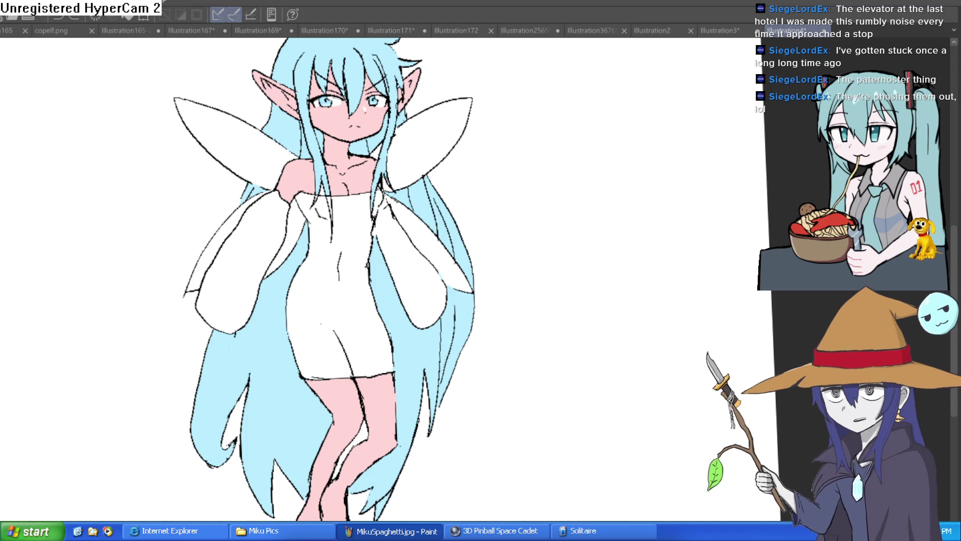
# - Draw light-blue shading lines across the chest and down the dress's left side, plus a lower-dress triangle
pyautogui.scroll(5, 393, 221)
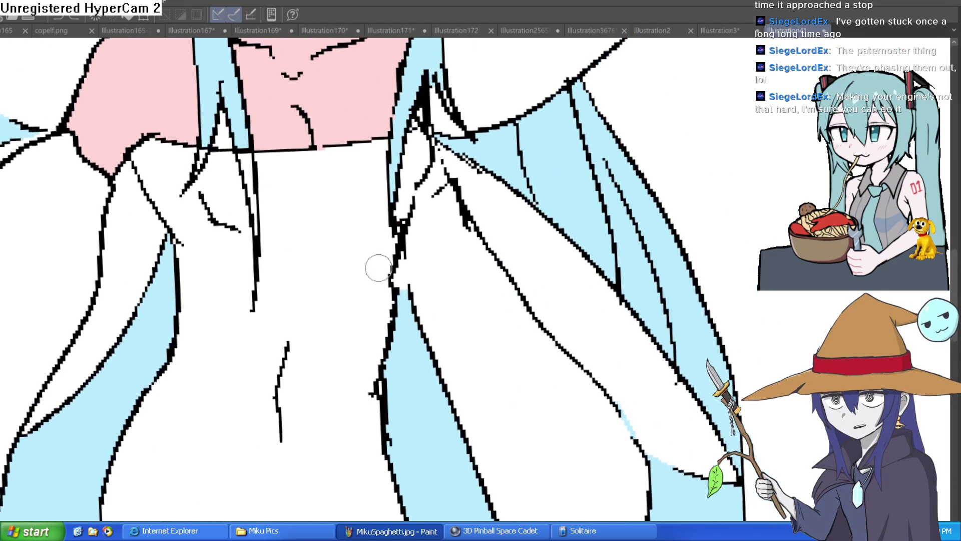
pyautogui.moveTo(405, 175)
pyautogui.mouseDown()
pyautogui.moveTo(423, 160)
pyautogui.moveTo(369, 185)
pyautogui.moveTo(386, 225)
pyautogui.moveTo(419, 187)
pyautogui.mouseUp()
pyautogui.moveTo(200, 193)
pyautogui.mouseDown()
pyautogui.moveTo(237, 205)
pyautogui.moveTo(305, 188)
pyautogui.moveTo(258, 229)
pyautogui.moveTo(221, 224)
pyautogui.mouseUp()
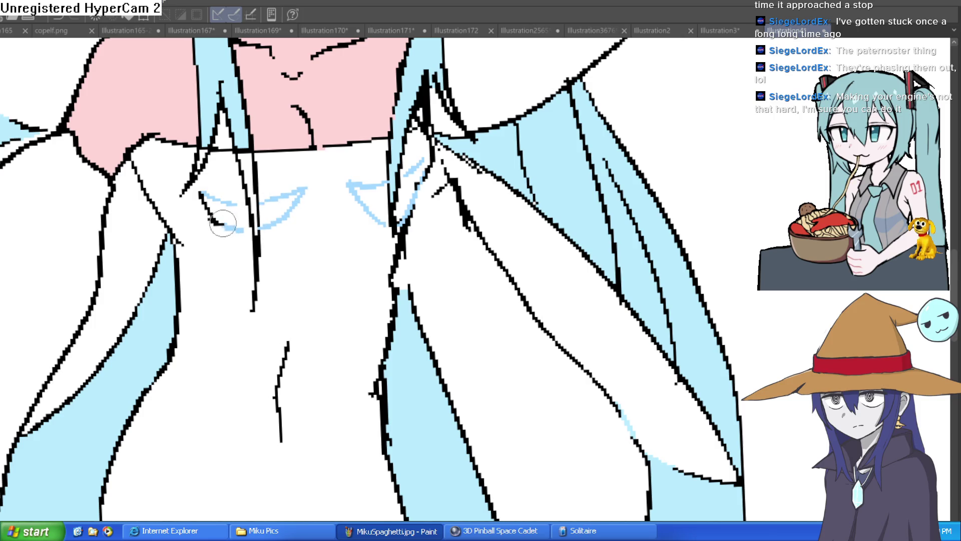
pyautogui.moveTo(176, 150)
pyautogui.mouseDown()
pyautogui.moveTo(193, 236)
pyautogui.moveTo(183, 321)
pyautogui.mouseUp()
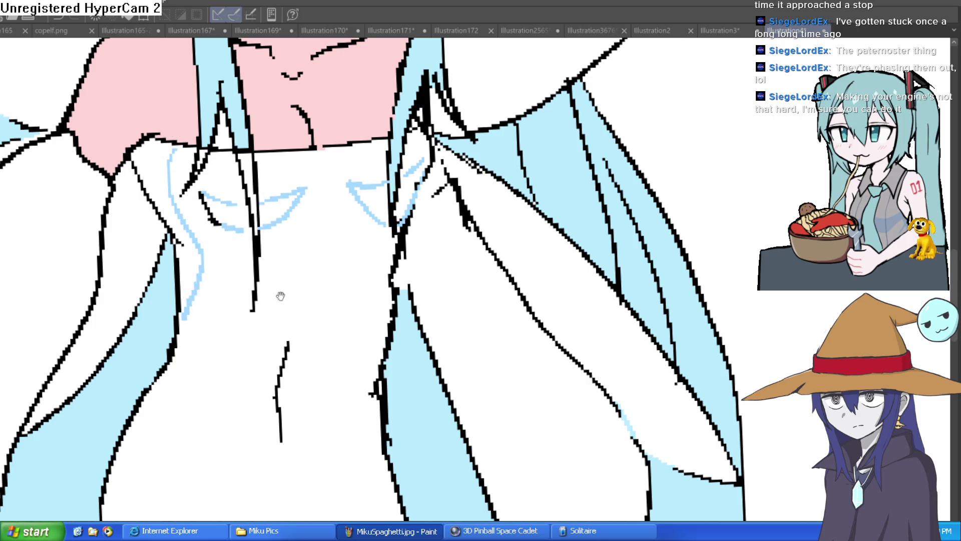
pyautogui.scroll(-4, 270, 266)
pyautogui.moveTo(277, 233)
pyautogui.mouseDown()
pyautogui.moveTo(274, 303)
pyautogui.moveTo(213, 285)
pyautogui.moveTo(258, 339)
pyautogui.moveTo(264, 326)
pyautogui.mouseUp()
pyautogui.scroll(-5, 275, 307)
pyautogui.hotkey('ctrl', 'z')
pyautogui.moveTo(221, 285)
pyautogui.mouseDown()
pyautogui.moveTo(281, 287)
pyautogui.moveTo(265, 357)
pyautogui.moveTo(290, 281)
pyautogui.moveTo(227, 292)
pyautogui.moveTo(279, 272)
pyautogui.moveTo(281, 291)
pyautogui.mouseUp()
# - Fill the triangle, both chest shapes and the collarbone areas solid light blue
pyautogui.click(270, 304)
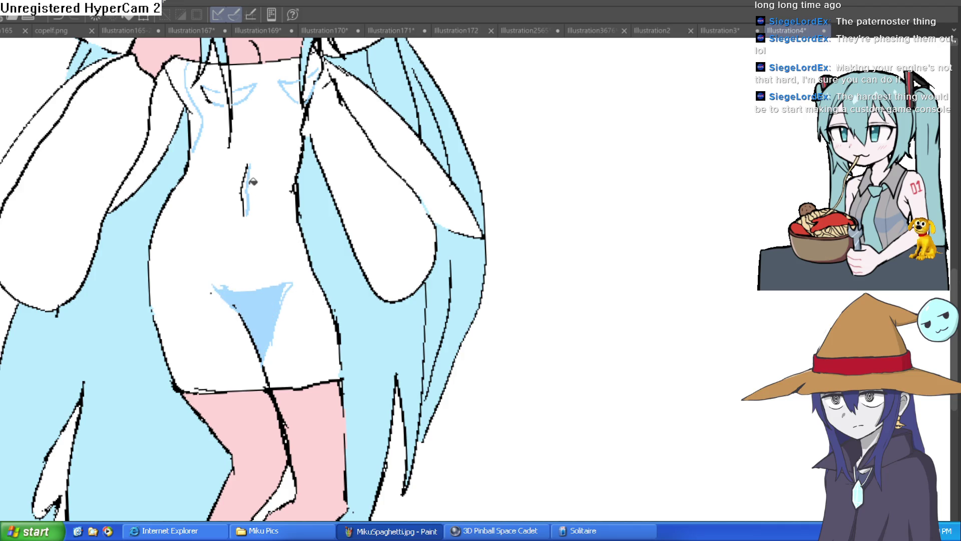
pyautogui.click(243, 91)
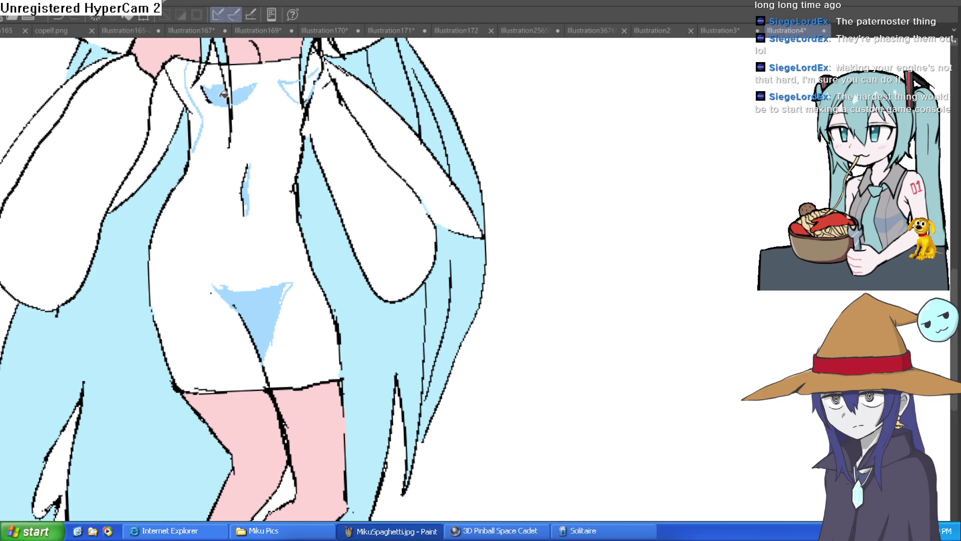
pyautogui.click(182, 80)
pyautogui.click(196, 124)
pyautogui.click(300, 88)
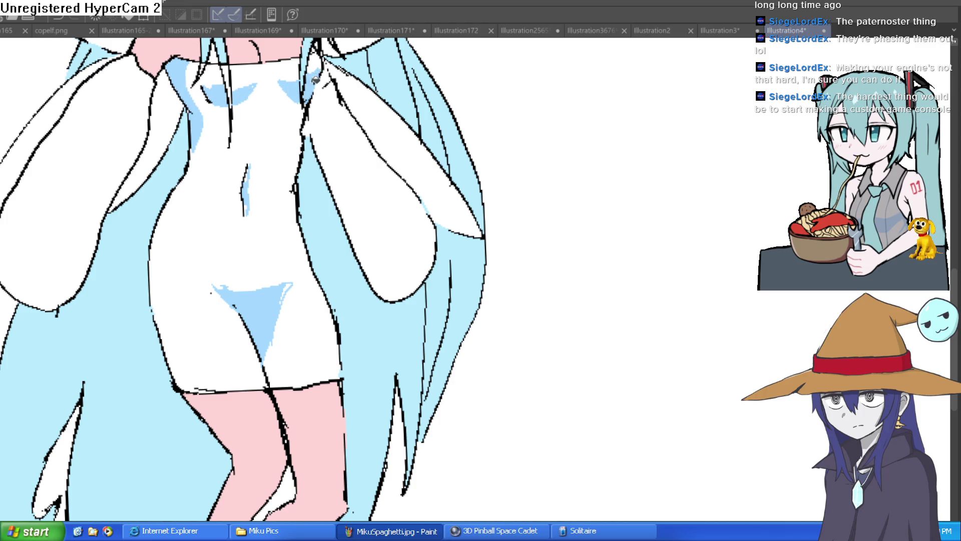
pyautogui.scroll(-4, 520, 227)
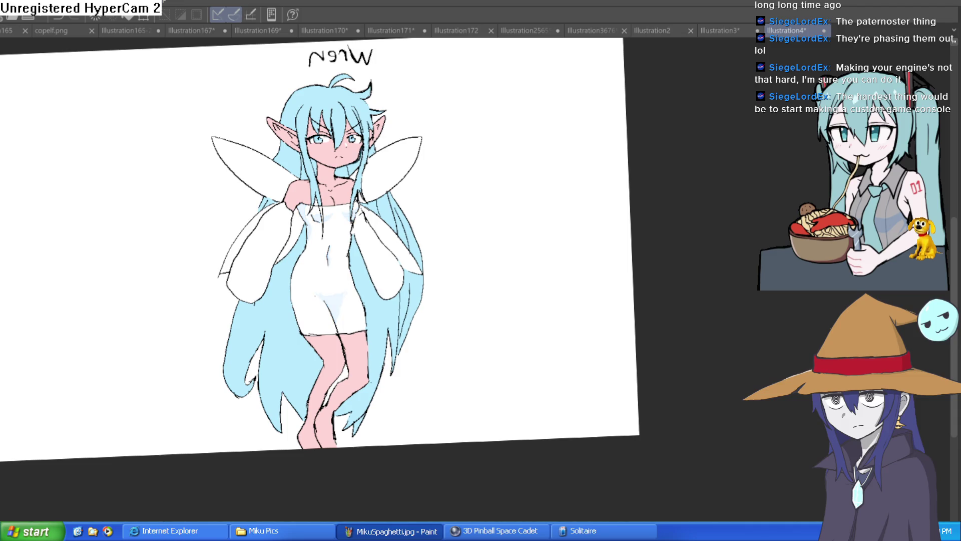
# - Erase the blue triangle from the dress's lower front
pyautogui.scroll(5, 402, 306)
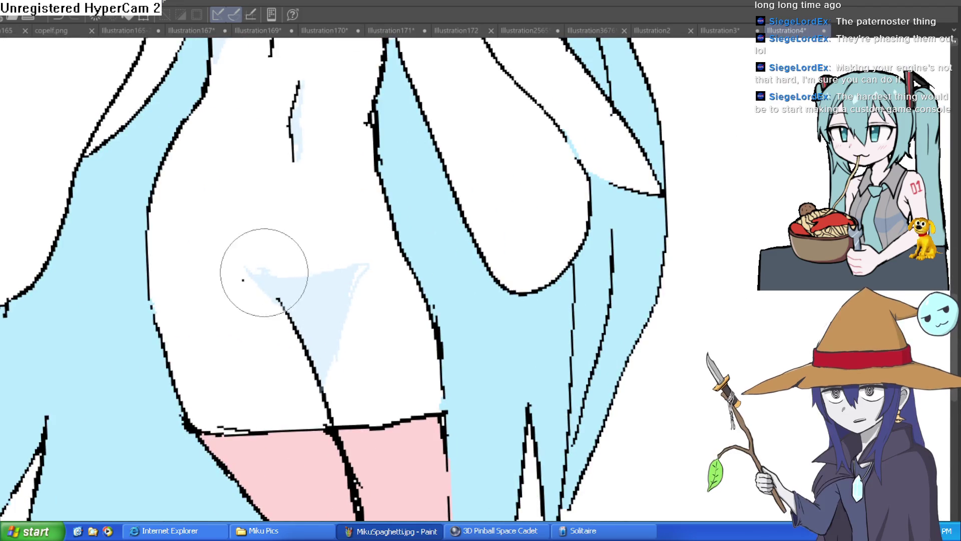
pyautogui.click(279, 276)
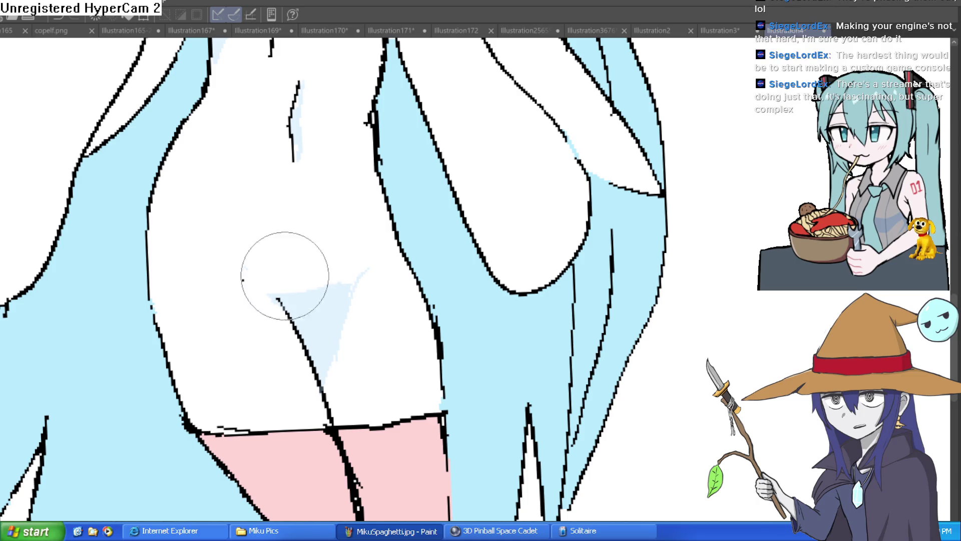
pyautogui.moveTo(334, 383)
pyautogui.mouseDown()
pyautogui.moveTo(354, 295)
pyautogui.moveTo(369, 300)
pyautogui.mouseUp()
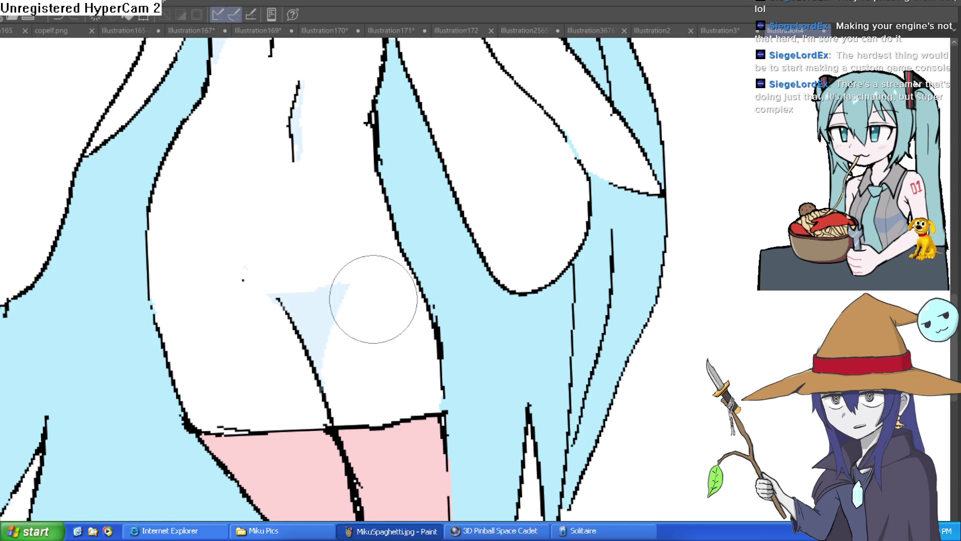
pyautogui.scroll(-5, 369, 301)
pyautogui.moveTo(401, 250)
pyautogui.mouseDown()
pyautogui.moveTo(338, 270)
pyautogui.moveTo(321, 295)
pyautogui.moveTo(461, 253)
pyautogui.moveTo(499, 102)
pyautogui.moveTo(585, 194)
pyautogui.moveTo(563, 382)
pyautogui.moveTo(358, 268)
pyautogui.mouseUp()
pyautogui.scroll(5, 338, 270)
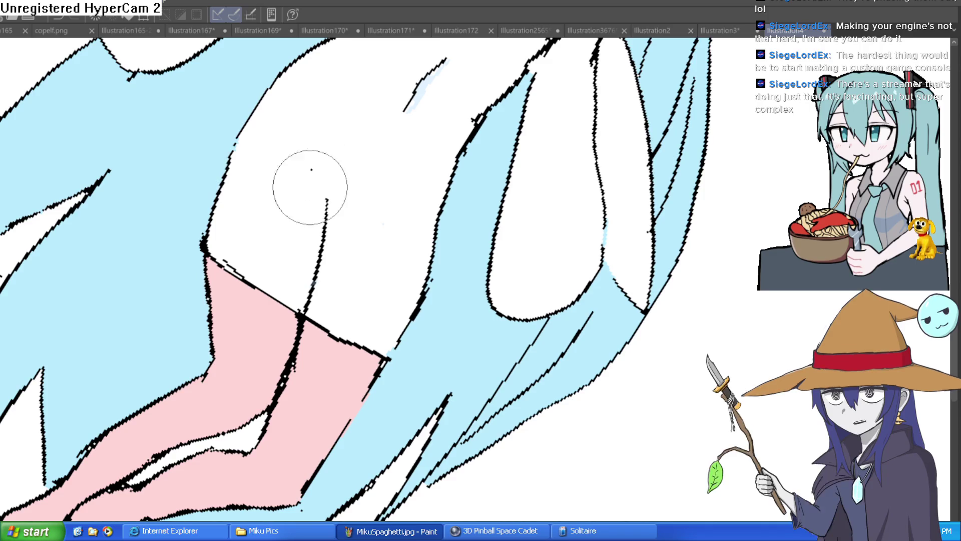
pyautogui.hotkey('ctrl', '@')
# - Paint light-blue shading under and along both chest outlines
pyautogui.moveTo(347, 165)
pyautogui.mouseDown()
pyautogui.moveTo(433, 204)
pyautogui.moveTo(455, 197)
pyautogui.mouseUp()
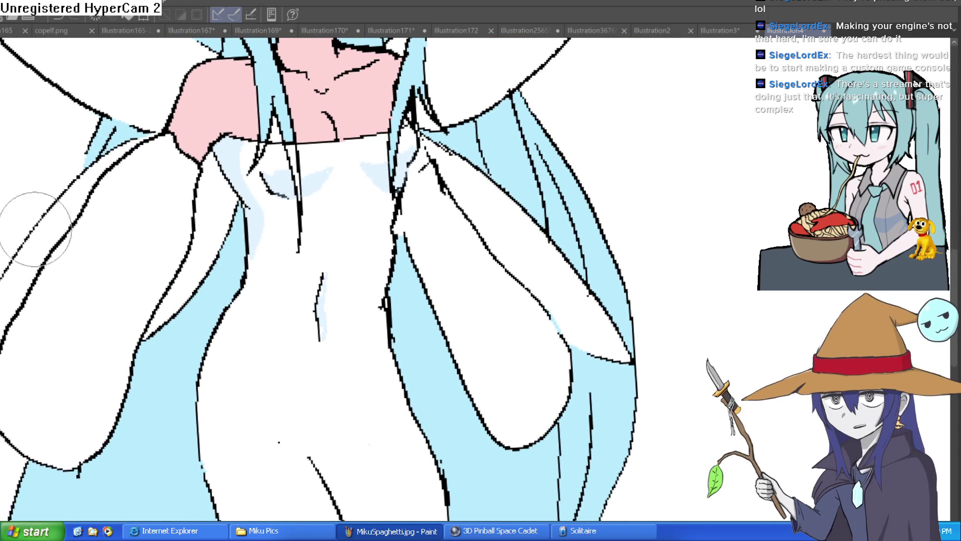
pyautogui.scroll(4, 264, 198)
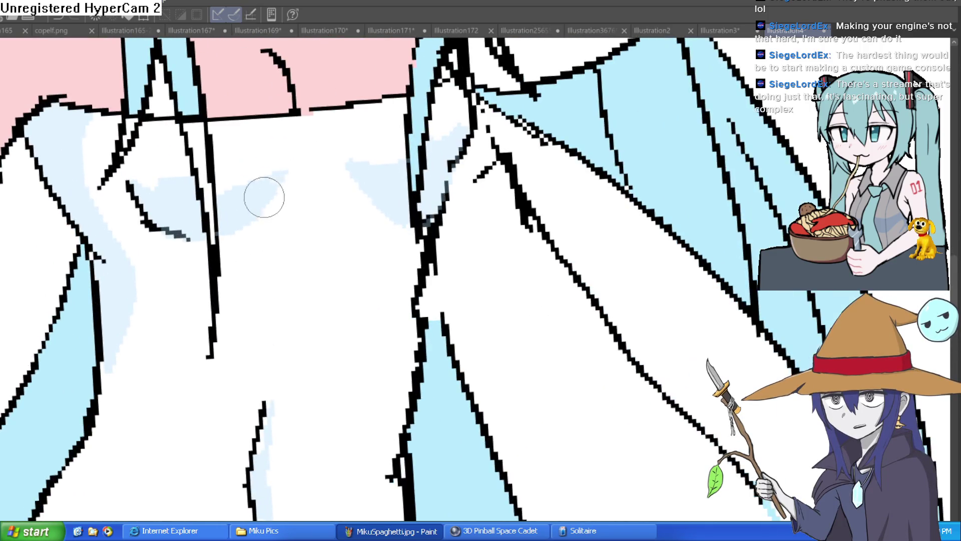
pyautogui.moveTo(221, 190)
pyautogui.mouseDown()
pyautogui.moveTo(292, 165)
pyautogui.moveTo(240, 227)
pyautogui.moveTo(318, 166)
pyautogui.mouseUp()
pyautogui.scroll(-3, 354, 176)
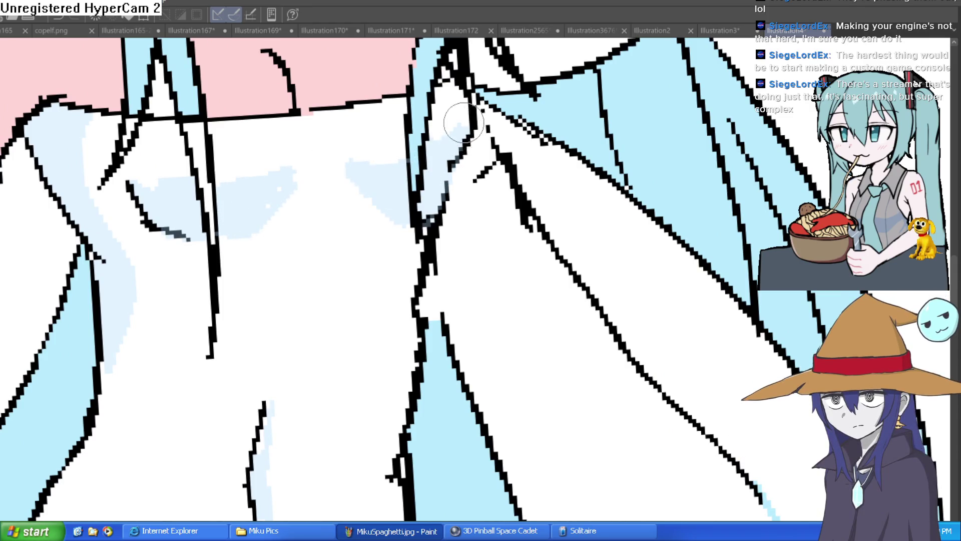
pyautogui.moveTo(485, 223)
pyautogui.mouseDown()
pyautogui.moveTo(449, 160)
pyautogui.moveTo(452, 227)
pyautogui.moveTo(488, 383)
pyautogui.mouseUp()
pyautogui.press('^')
pyautogui.press('^')
pyautogui.press('-')
pyautogui.press('-')
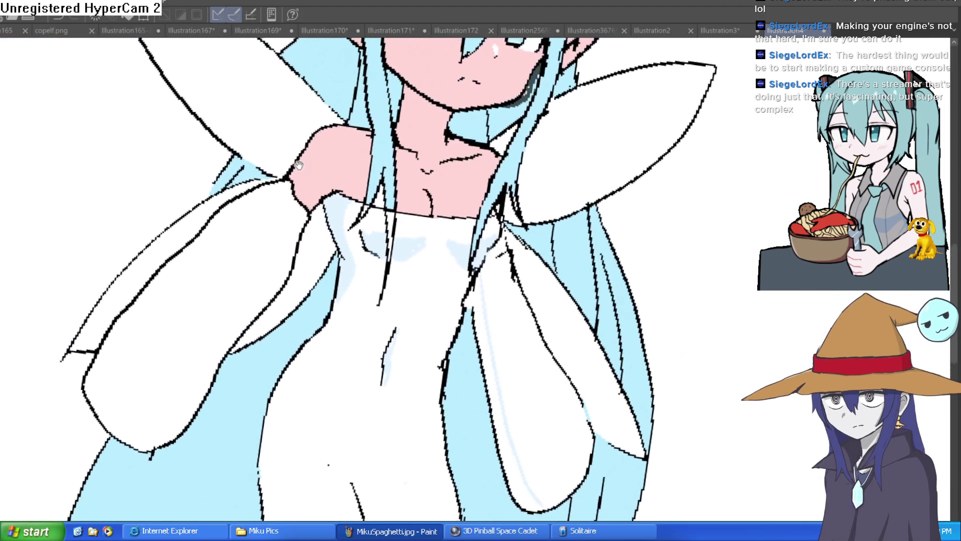
pyautogui.moveTo(303, 205); pyautogui.dragTo(143, 441)
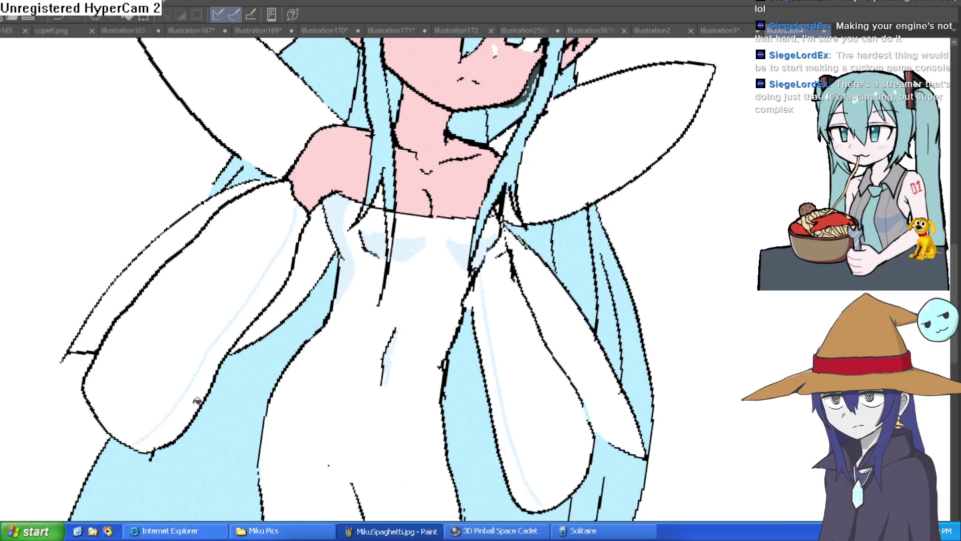
pyautogui.moveTo(476, 281)
pyautogui.mouseDown()
pyautogui.moveTo(496, 398)
pyautogui.moveTo(541, 510)
pyautogui.mouseUp()
# - Level the canvas view and check the drawing mirrored before restoring it
pyautogui.scroll(-4, 547, 455)
pyautogui.scroll(4, 596, 278)
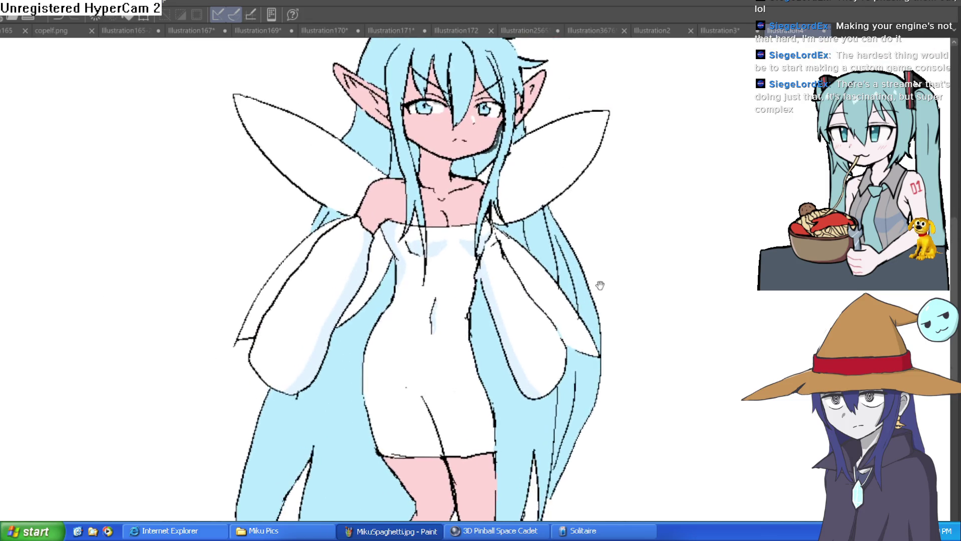
pyautogui.scroll(-3, 548, 204)
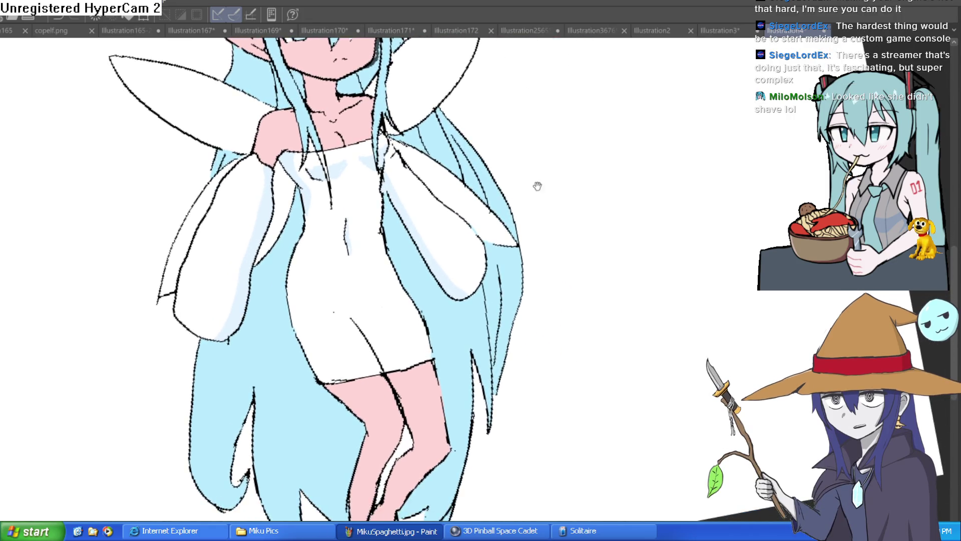
pyautogui.scroll(-1, 567, 189)
pyautogui.moveTo(568, 188); pyautogui.dragTo(565, 254)
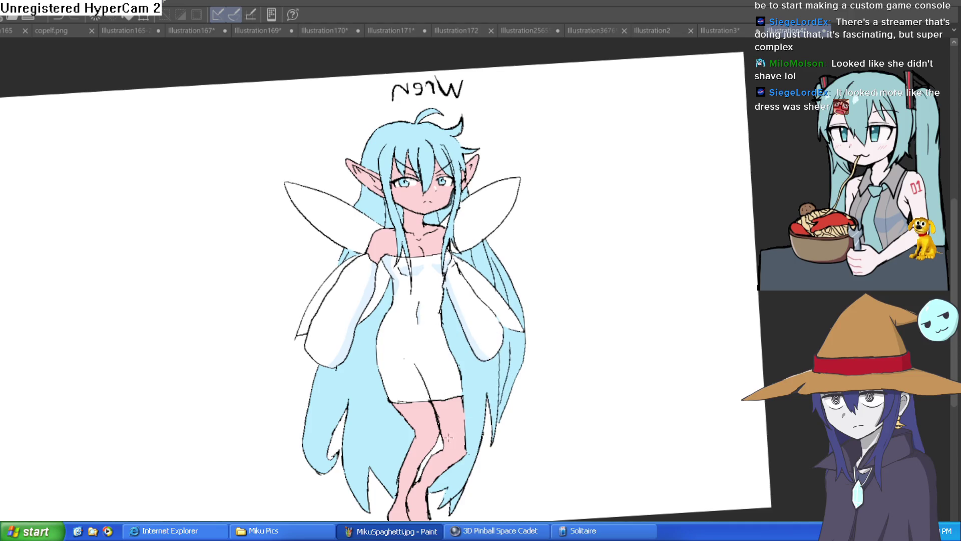
pyautogui.scroll(2, 441, 446)
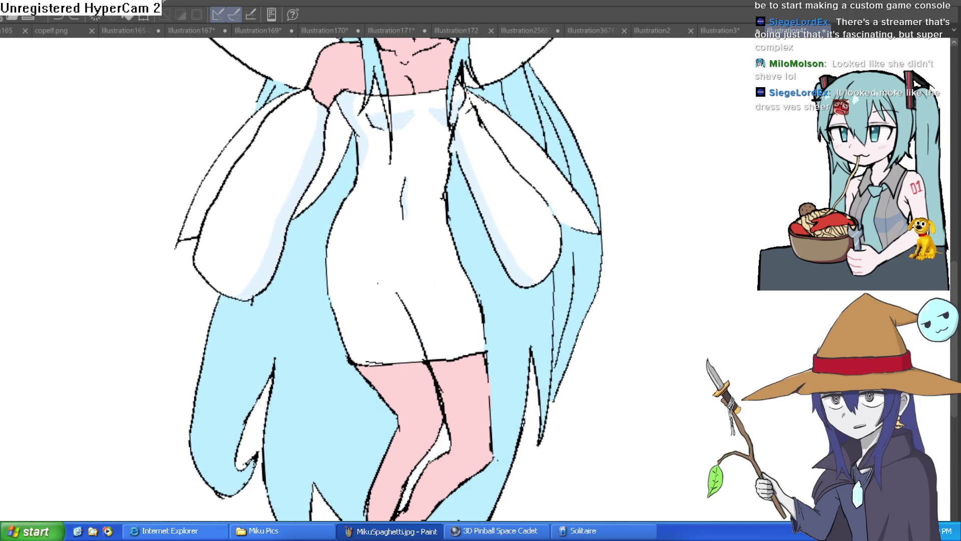
pyautogui.scroll(-3, 518, 401)
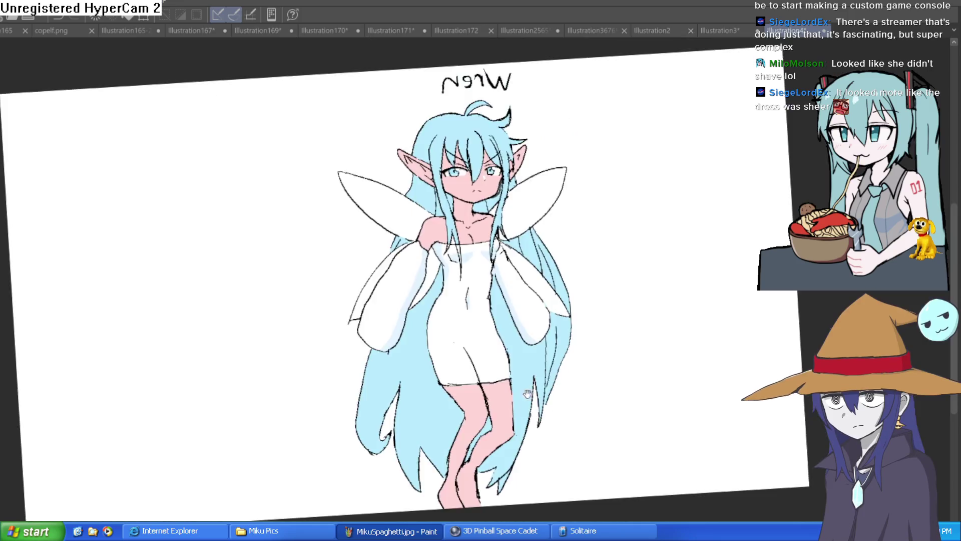
pyautogui.moveTo(637, 385)
pyautogui.mouseDown()
pyautogui.moveTo(616, 389)
pyautogui.moveTo(629, 329)
pyautogui.mouseUp()
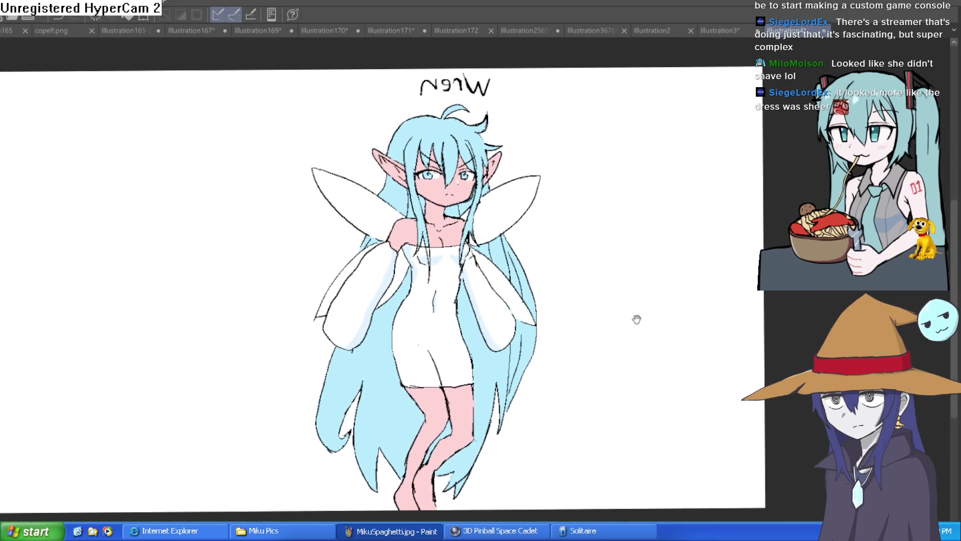
pyautogui.press('h')
pyautogui.press('h')
pyautogui.press('h')
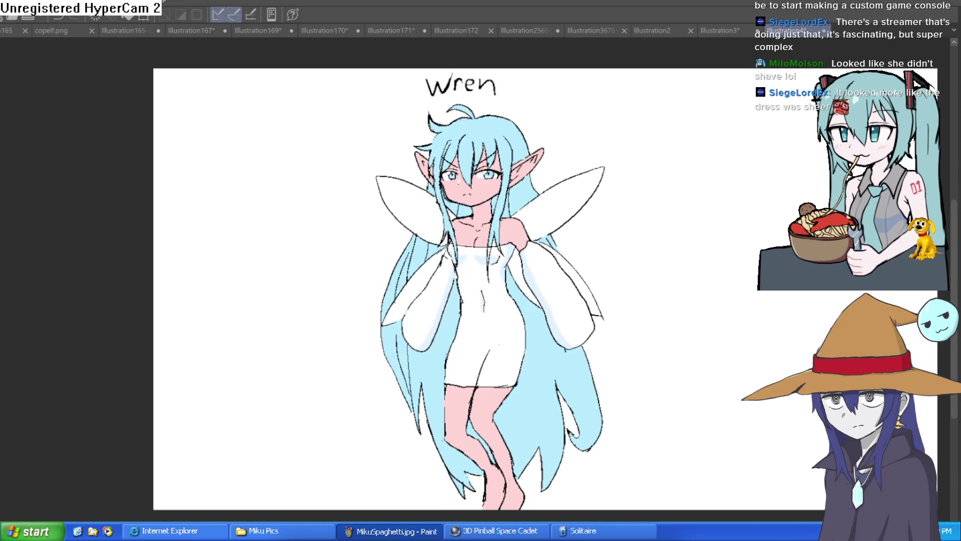
pyautogui.scroll(3, 595, 331)
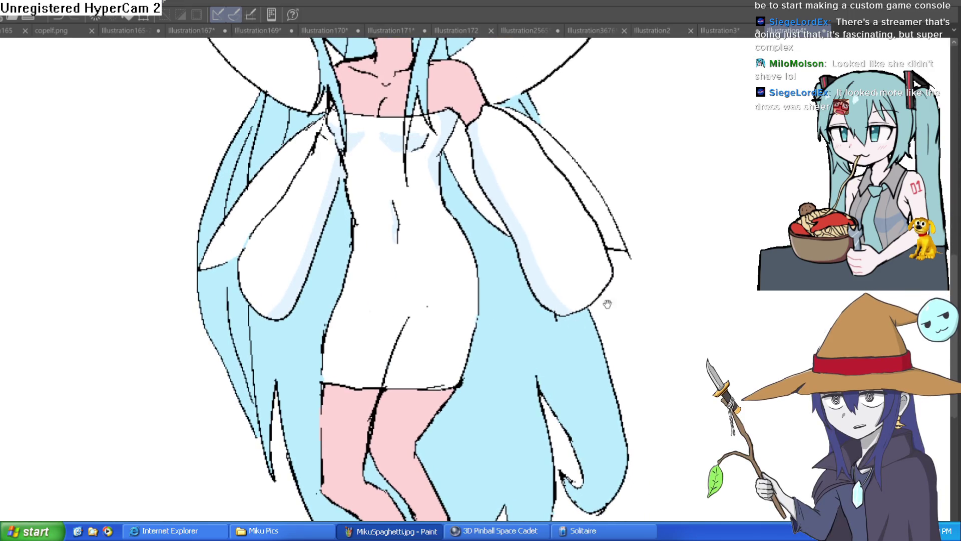
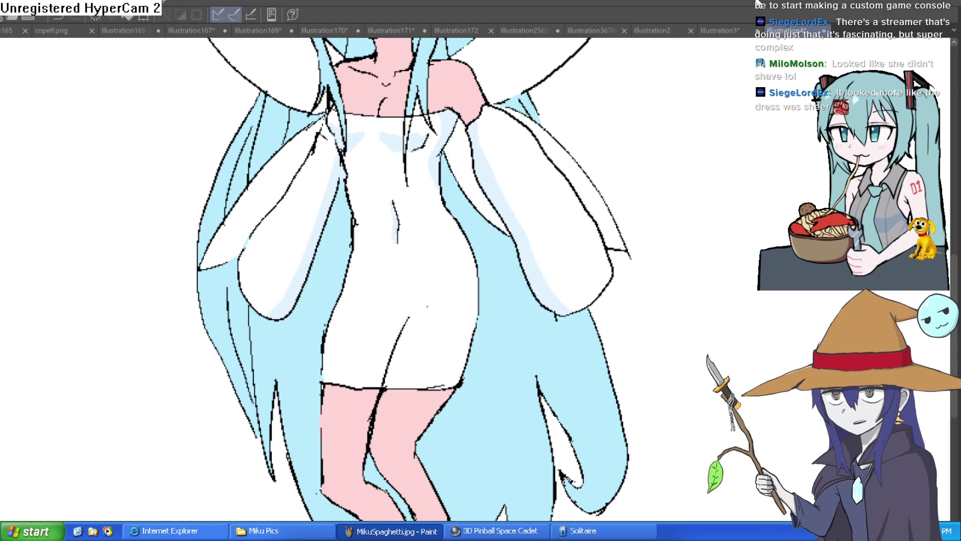
# - Zoom in on the fairy's lower dress and undo a stray light-blue stroke
pyautogui.scroll(-5, 708, 144)
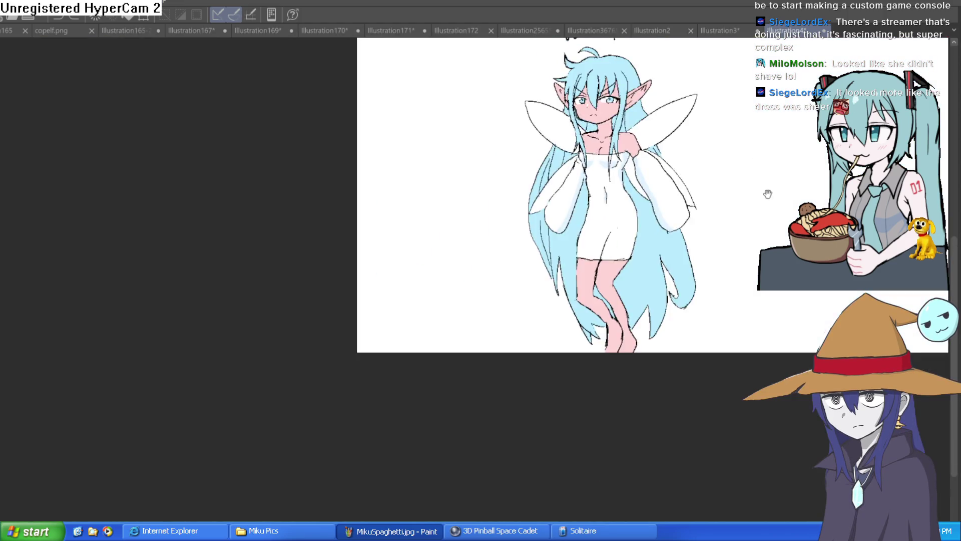
pyautogui.moveTo(766, 193); pyautogui.dragTo(661, 212)
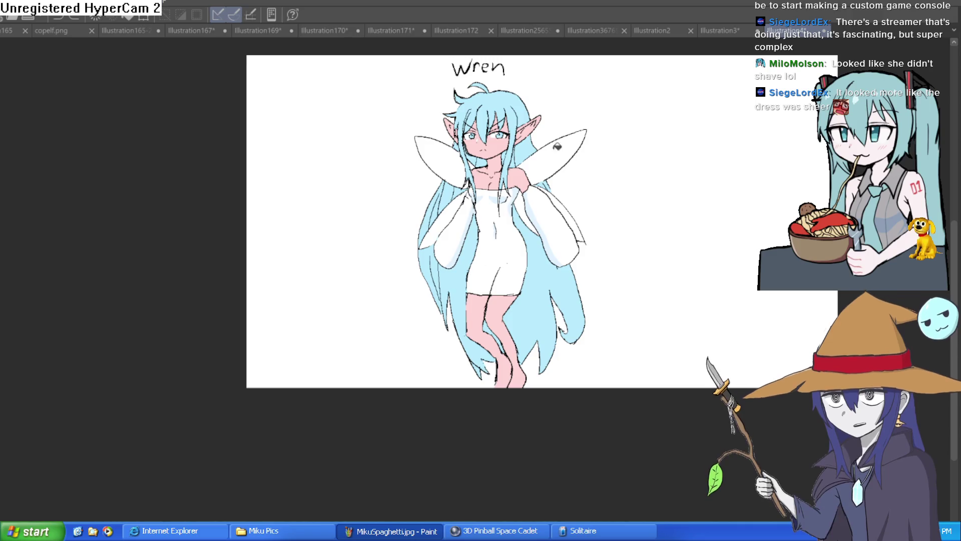
pyautogui.scroll(5, 576, 145)
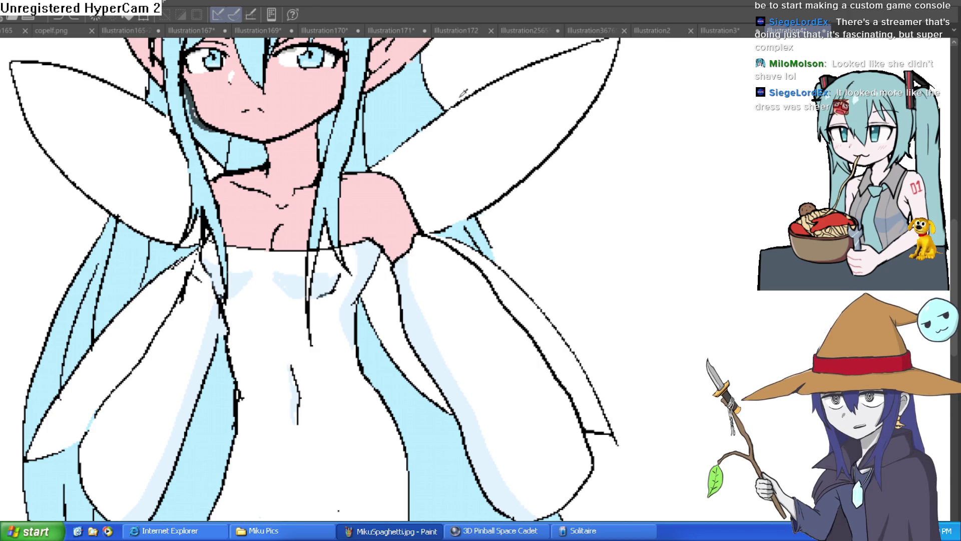
pyautogui.scroll(-5, 631, 185)
pyautogui.moveTo(558, 191)
pyautogui.mouseDown()
pyautogui.moveTo(515, 189)
pyautogui.moveTo(508, 240)
pyautogui.mouseUp()
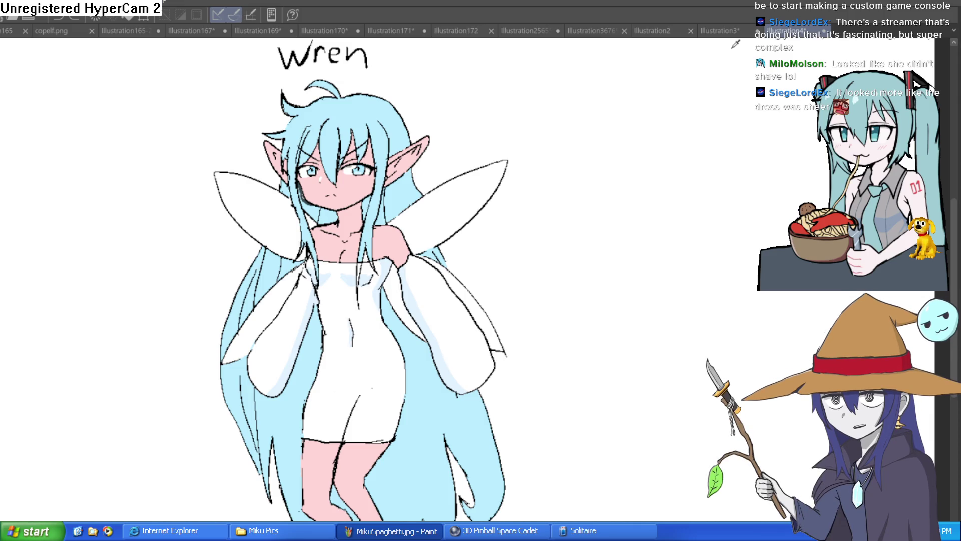
pyautogui.moveTo(648, 250); pyautogui.dragTo(593, 198)
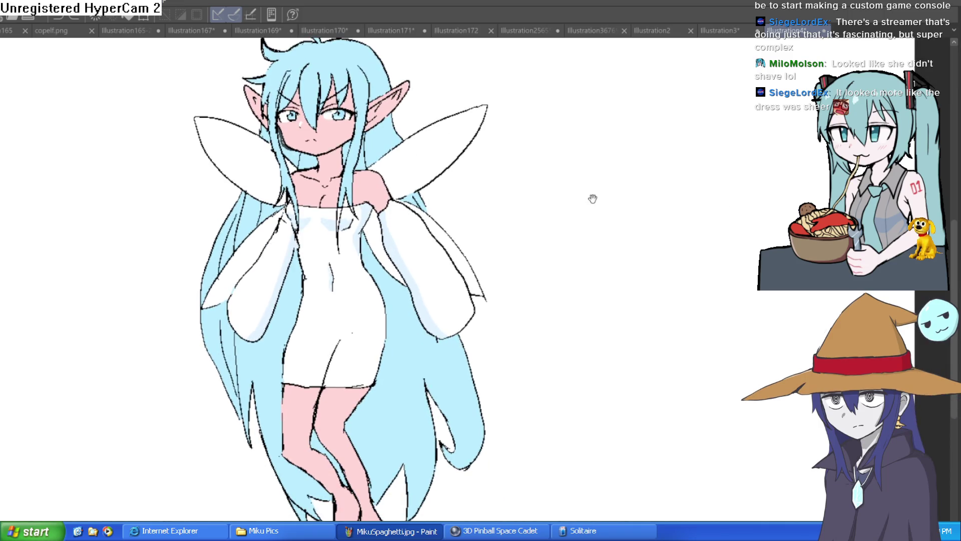
pyautogui.scroll(-2, 586, 201)
pyautogui.scroll(3, 498, 209)
pyautogui.moveTo(491, 241); pyautogui.dragTo(474, 211)
pyautogui.moveTo(480, 303); pyautogui.dragTo(457, 282)
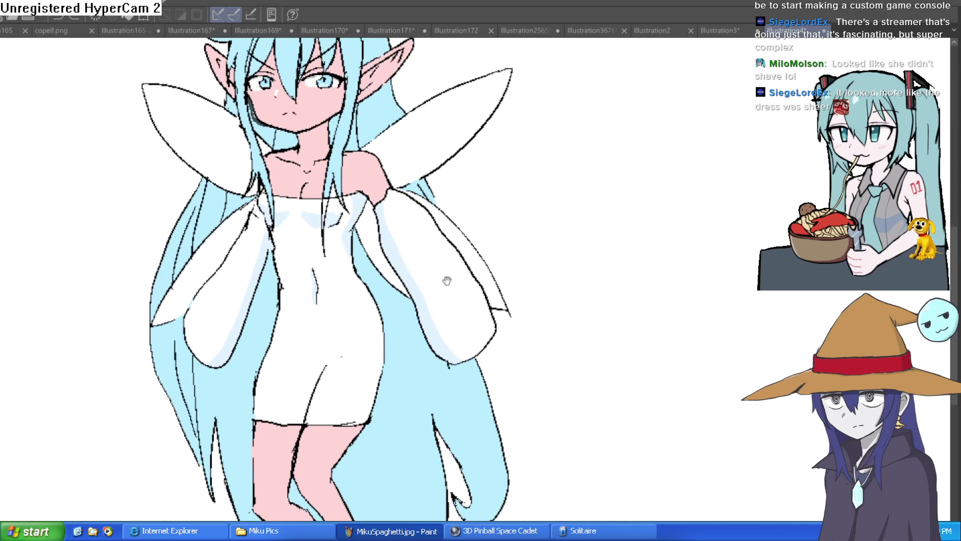
pyautogui.scroll(3, 331, 217)
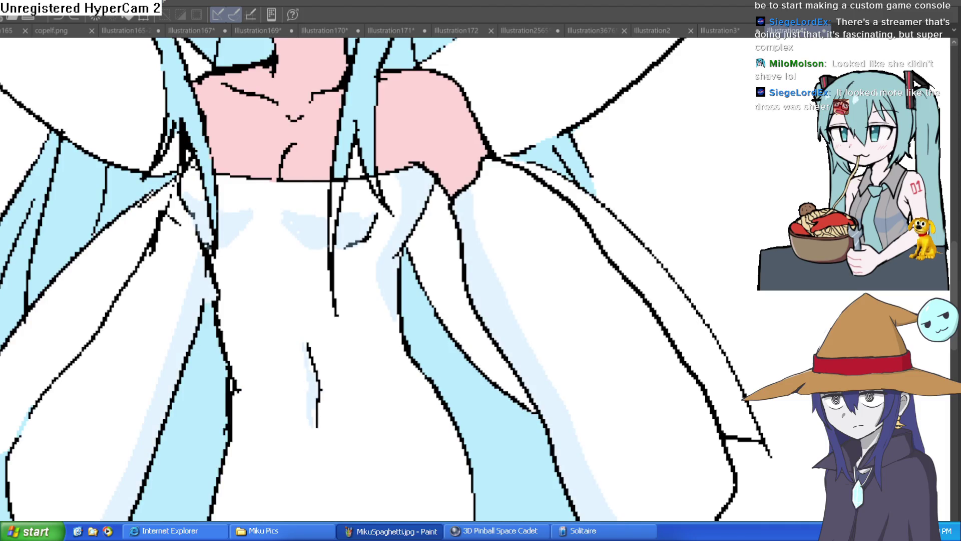
pyautogui.scroll(-3, 426, 239)
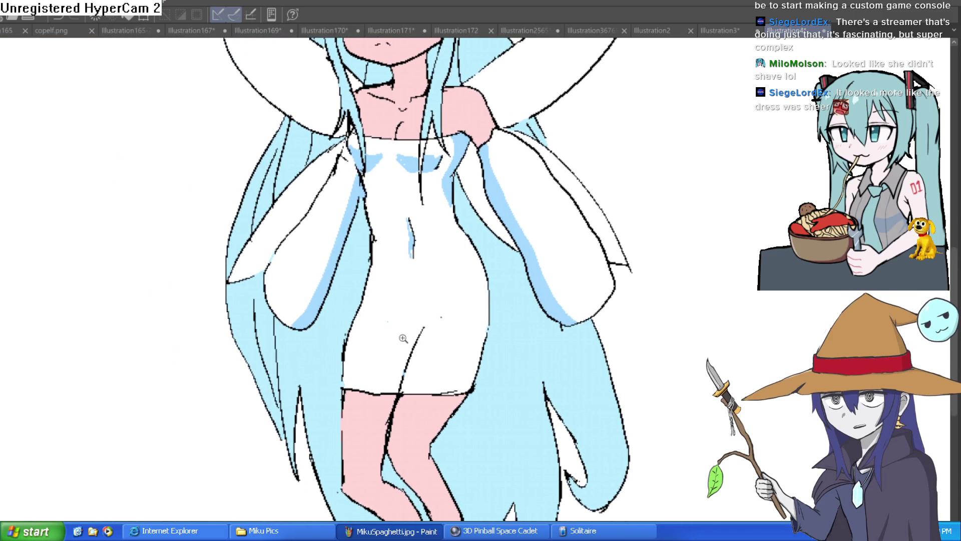
pyautogui.scroll(3, 406, 334)
pyautogui.moveTo(440, 339); pyautogui.dragTo(400, 390)
pyautogui.moveTo(324, 299); pyautogui.dragTo(403, 327)
pyautogui.hotkey('ctrl', 'z')
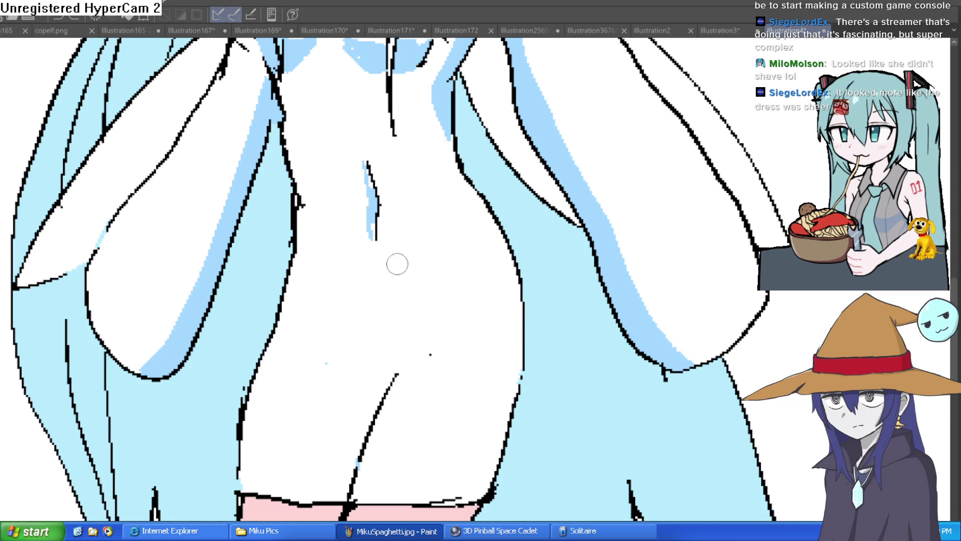
# - Outline a light-blue triangular shadow and two fold lines down the dress front
pyautogui.moveTo(323, 302)
pyautogui.mouseDown()
pyautogui.moveTo(431, 331)
pyautogui.moveTo(406, 377)
pyautogui.moveTo(363, 418)
pyautogui.moveTo(306, 312)
pyautogui.mouseUp()
pyautogui.moveTo(342, 390); pyautogui.dragTo(330, 490)
pyautogui.moveTo(510, 270)
pyautogui.mouseDown()
pyautogui.moveTo(473, 460)
pyautogui.moveTo(439, 497)
pyautogui.mouseUp()
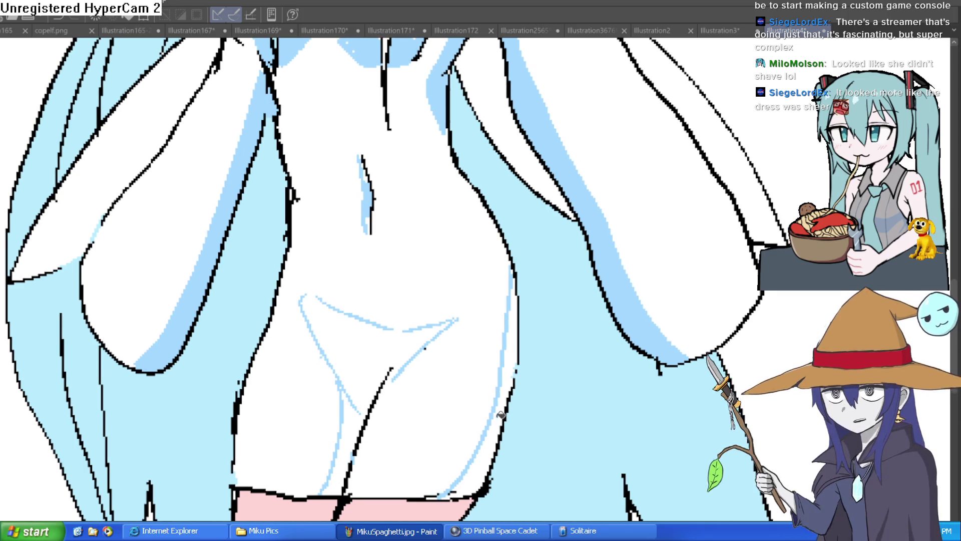
pyautogui.scroll(-2, 489, 445)
# - Fill the outlined shadow area on the lower dress with light blue
pyautogui.click(349, 431)
pyautogui.scroll(-3, 569, 260)
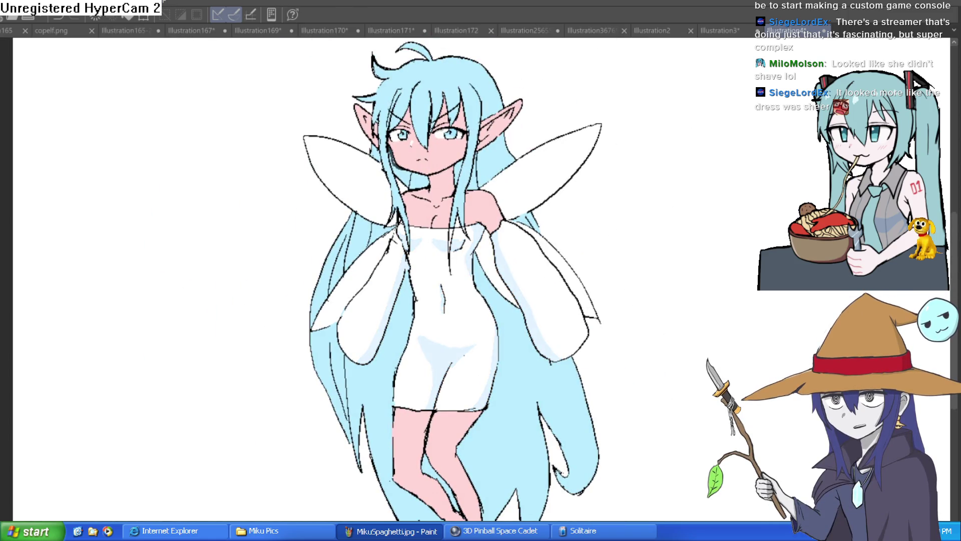
pyautogui.moveTo(714, 365); pyautogui.dragTo(670, 339)
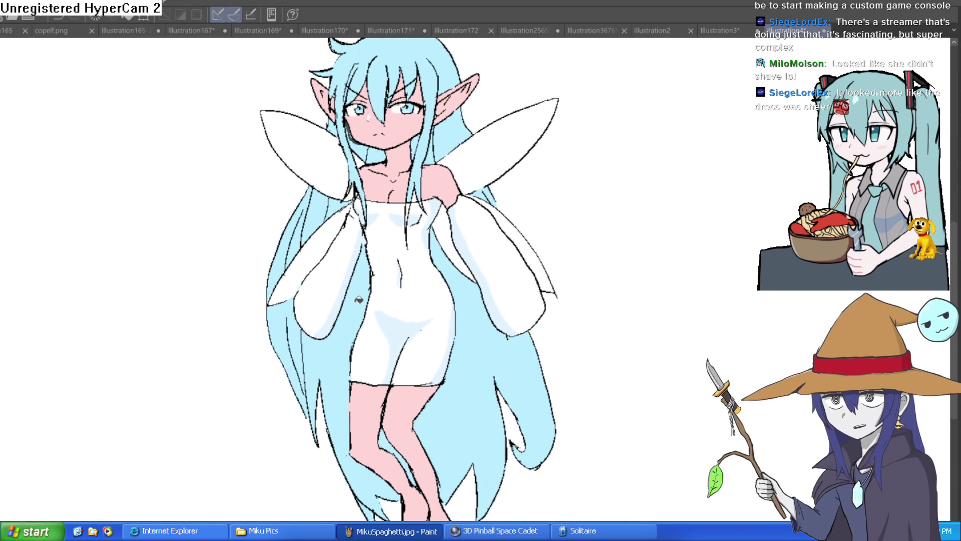
pyautogui.scroll(-3, 521, 277)
pyautogui.moveTo(521, 277); pyautogui.dragTo(557, 270)
pyautogui.scroll(1, 544, 276)
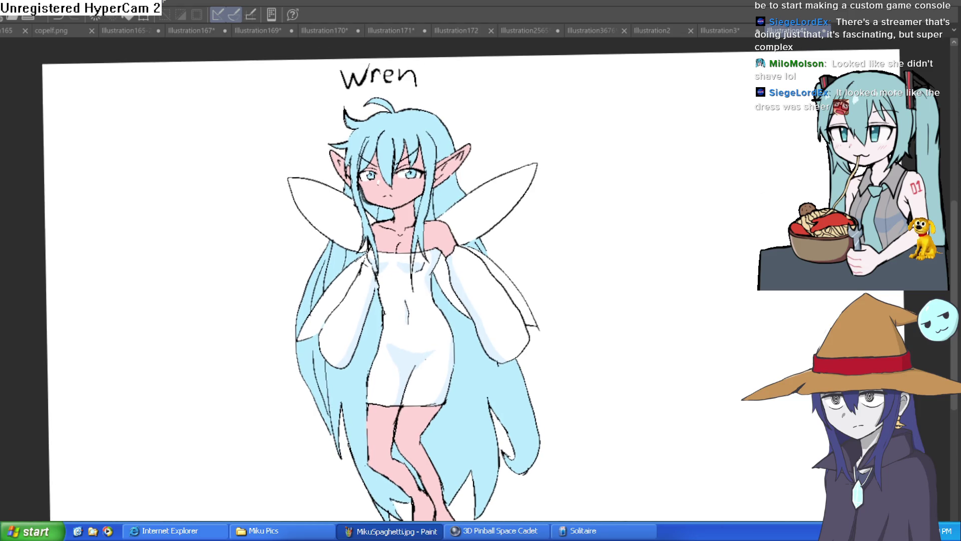
# - Mirror the canvas horizontally to check the whole fairy figure
pyautogui.press('h')
pyautogui.press('h')
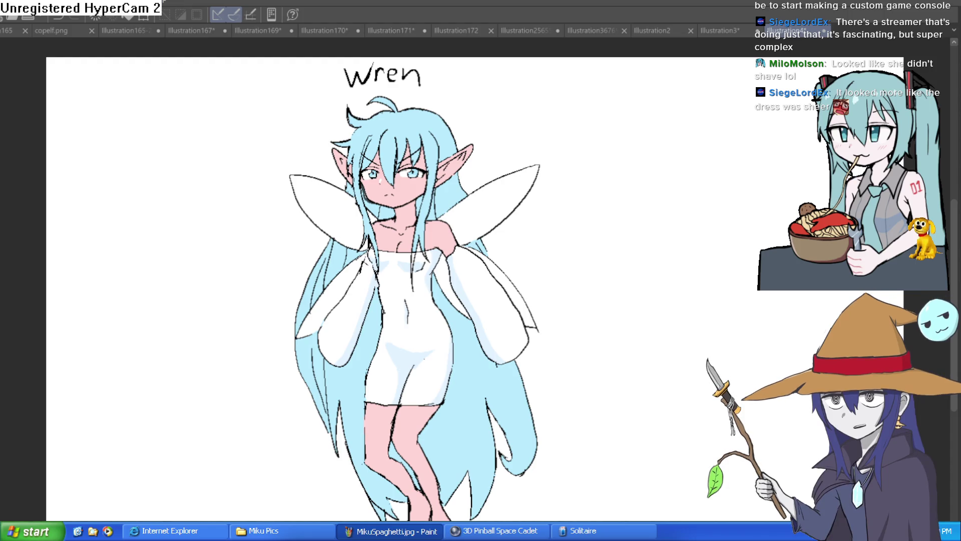
pyautogui.scroll(5, 614, 193)
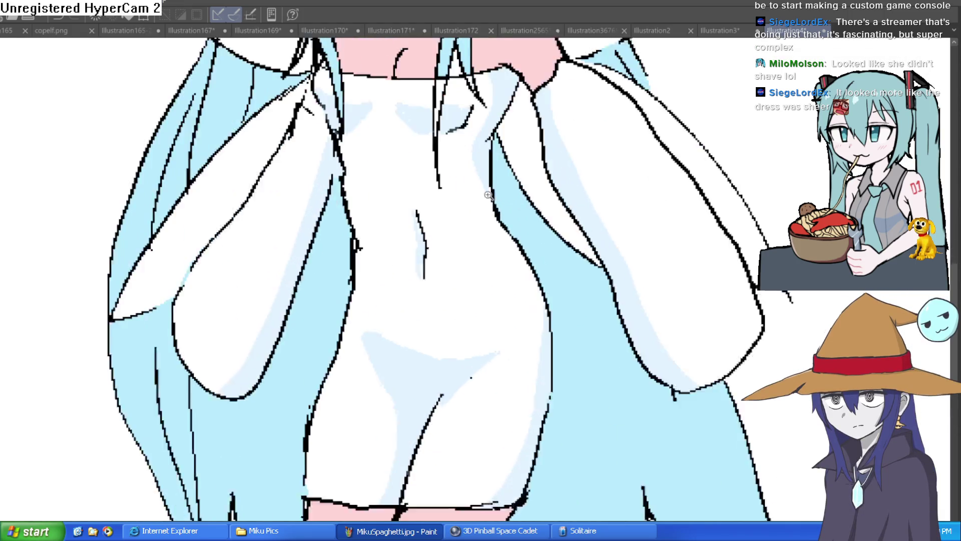
pyautogui.scroll(-2, 515, 211)
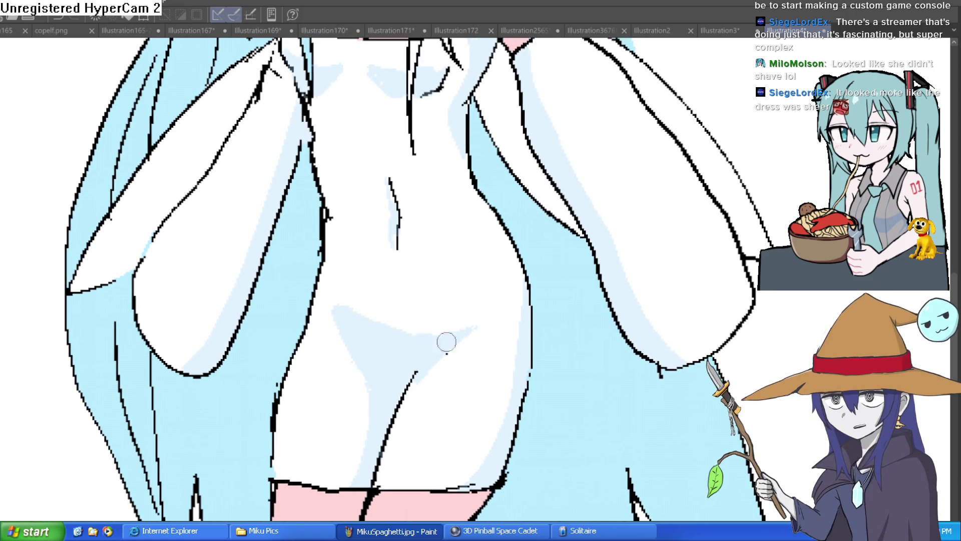
pyautogui.scroll(-5, 453, 346)
pyautogui.scroll(4, 553, 253)
pyautogui.scroll(-2, 612, 259)
pyautogui.scroll(-2, 612, 259)
pyautogui.scroll(-2, 596, 251)
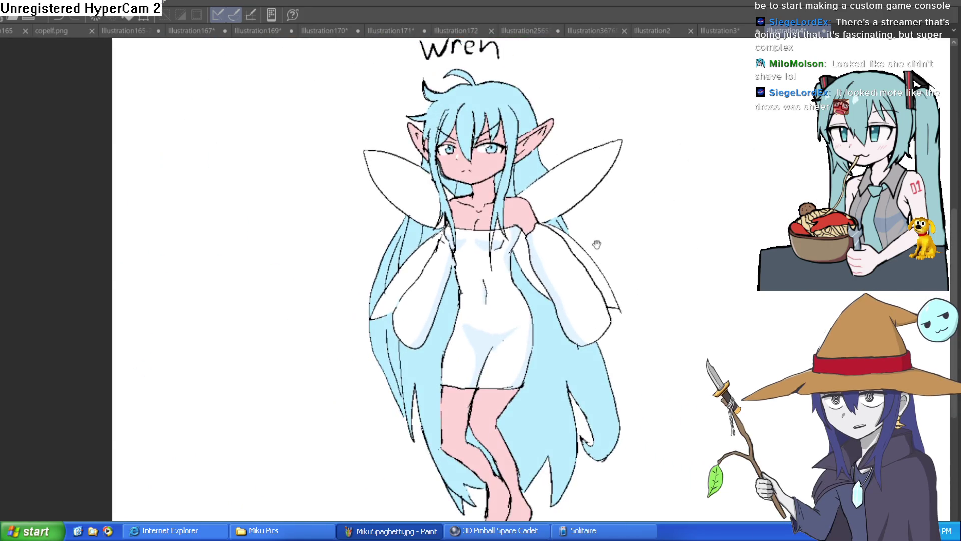
pyautogui.scroll(1, 594, 241)
pyautogui.scroll(1, 574, 270)
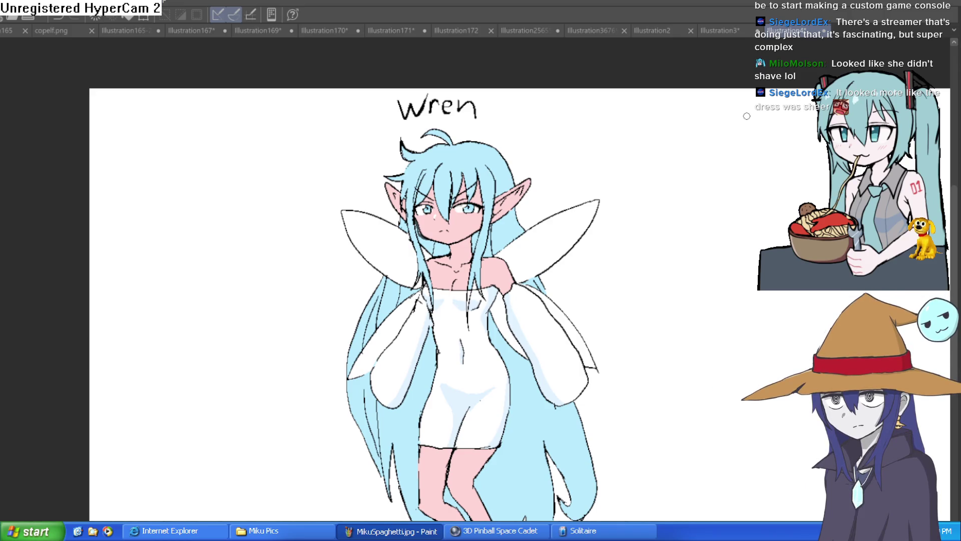
pyautogui.scroll(-2, 562, 304)
pyautogui.scroll(1, 562, 304)
pyautogui.moveTo(561, 304); pyautogui.dragTo(524, 242)
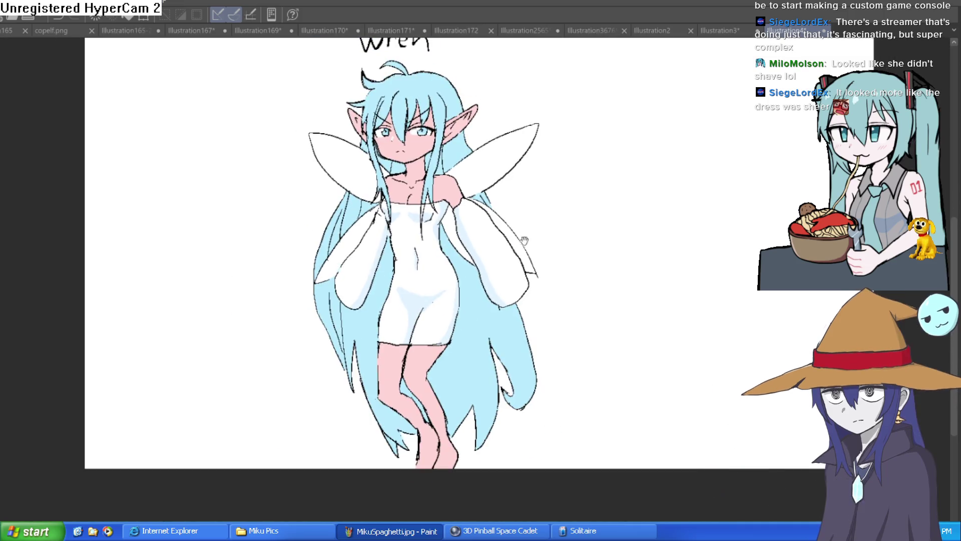
pyautogui.scroll(5, 525, 242)
pyautogui.scroll(-5, 558, 282)
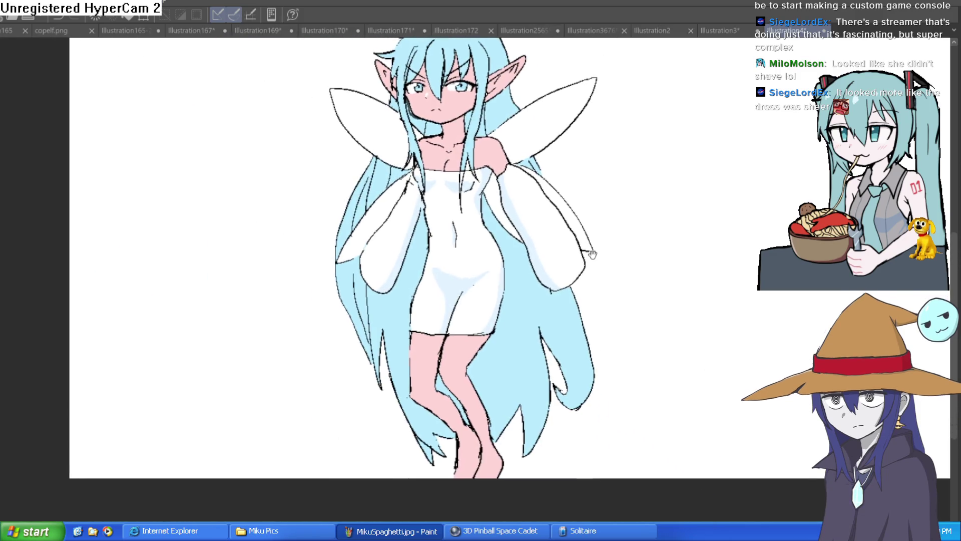
pyautogui.moveTo(591, 254)
pyautogui.mouseDown()
pyautogui.moveTo(591, 240)
pyautogui.moveTo(590, 283)
pyautogui.moveTo(589, 239)
pyautogui.moveTo(575, 295)
pyautogui.mouseUp()
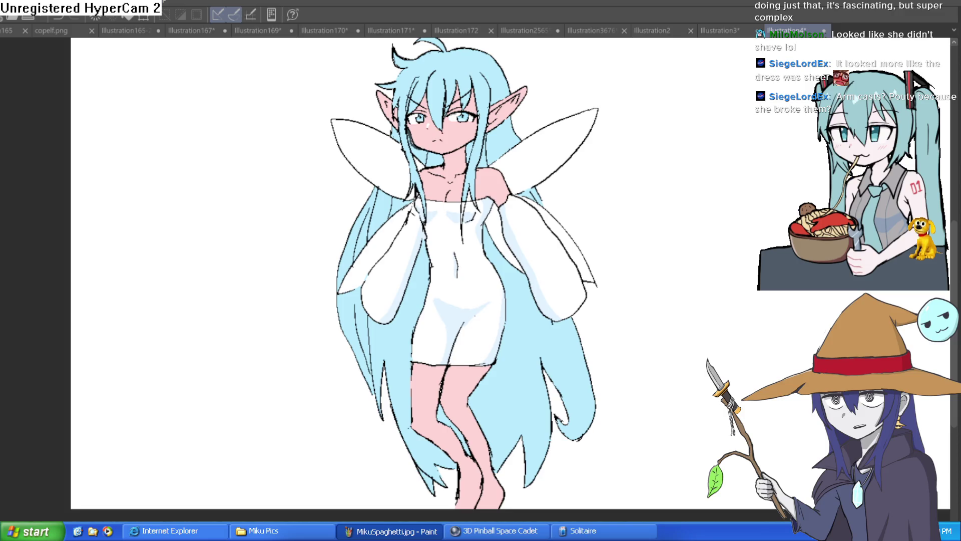
pyautogui.scroll(5, 553, 221)
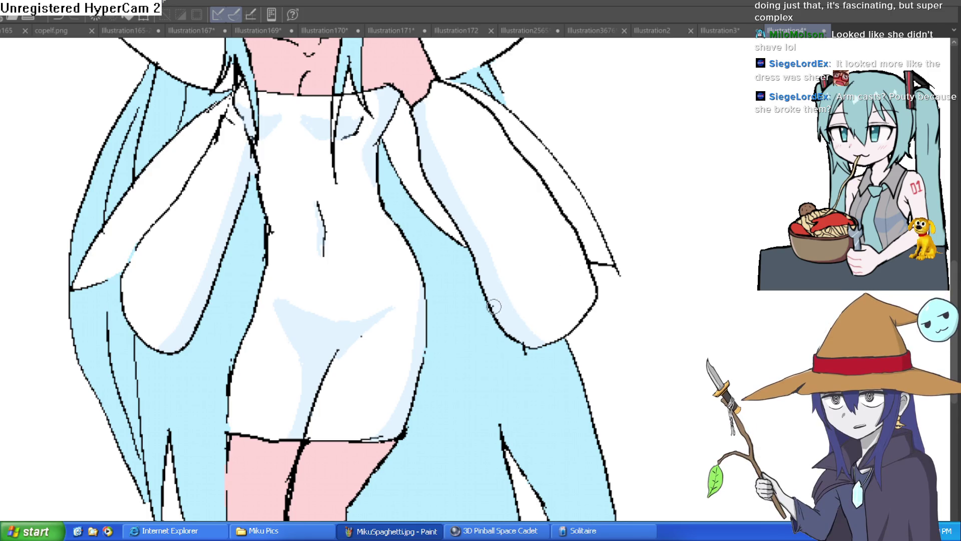
pyautogui.scroll(-3, 556, 216)
# - Mirror the canvas horizontally to check the fairy's head and body proportions
pyautogui.moveTo(542, 204)
pyautogui.mouseDown()
pyautogui.moveTo(534, 215)
pyautogui.moveTo(543, 180)
pyautogui.moveTo(535, 200)
pyautogui.mouseUp()
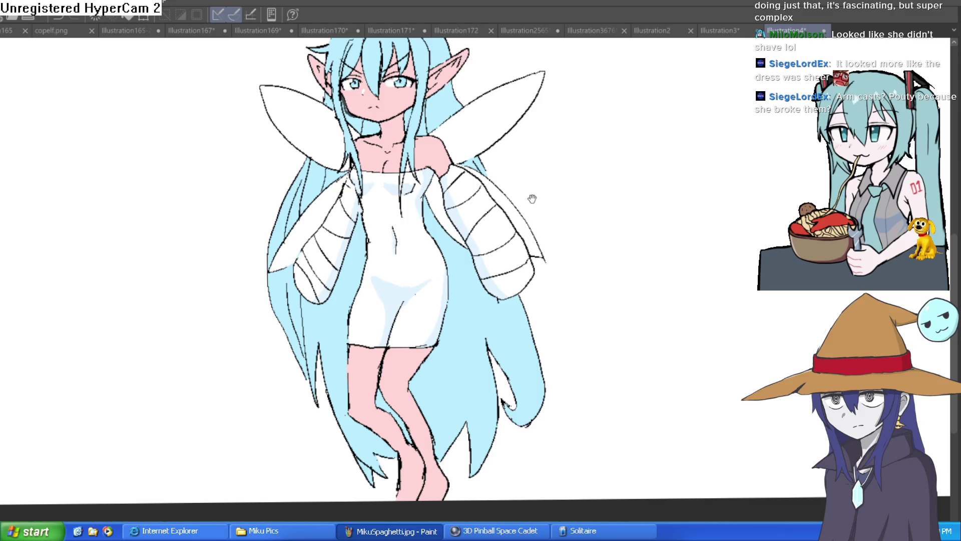
pyautogui.scroll(-2, 534, 200)
pyautogui.scroll(5, 535, 192)
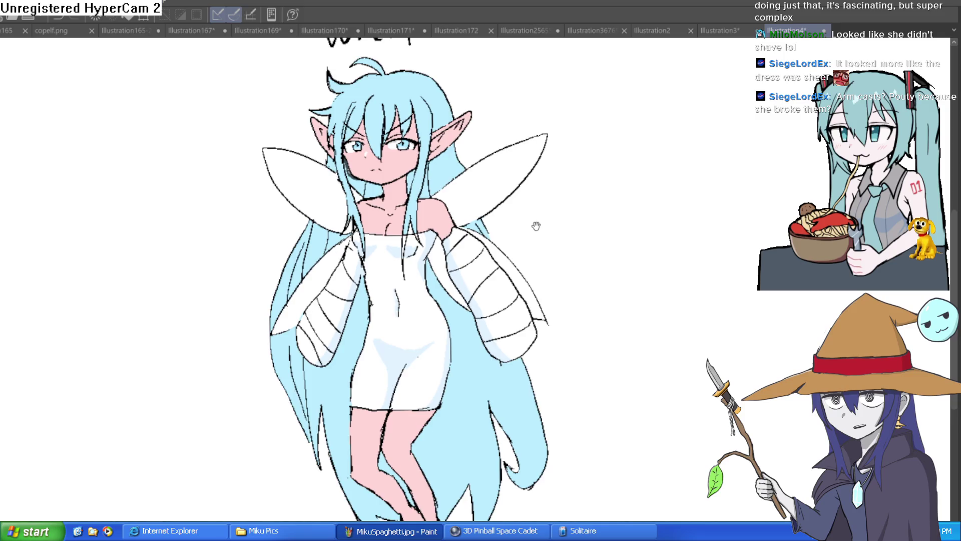
pyautogui.scroll(-5, 532, 172)
pyautogui.moveTo(532, 165); pyautogui.dragTo(519, 197)
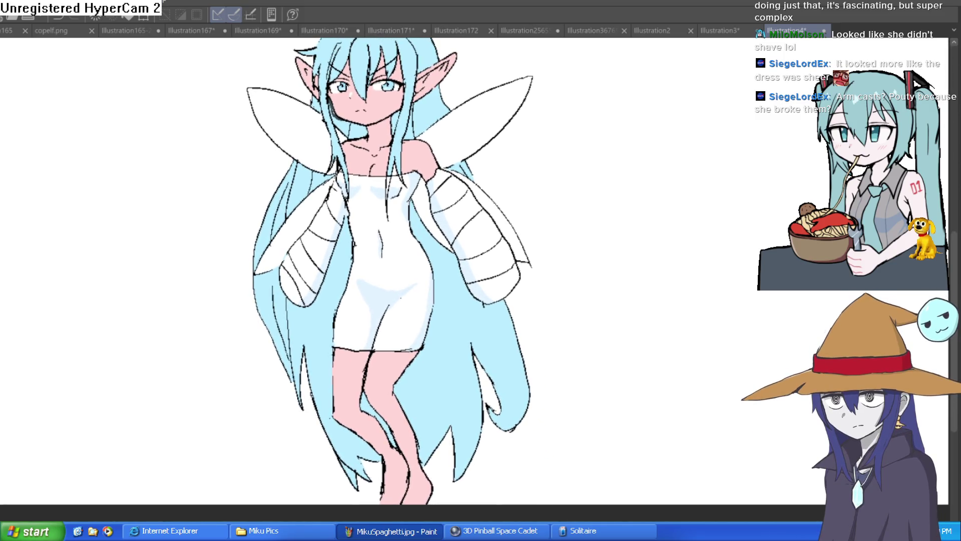
pyautogui.press('h')
pyautogui.scroll(-4, 740, 182)
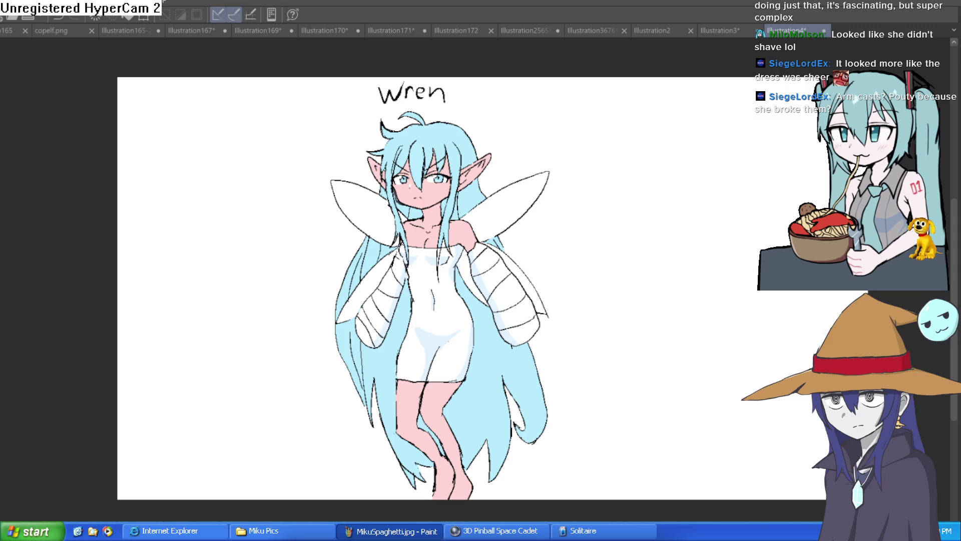
pyautogui.scroll(4, 432, 179)
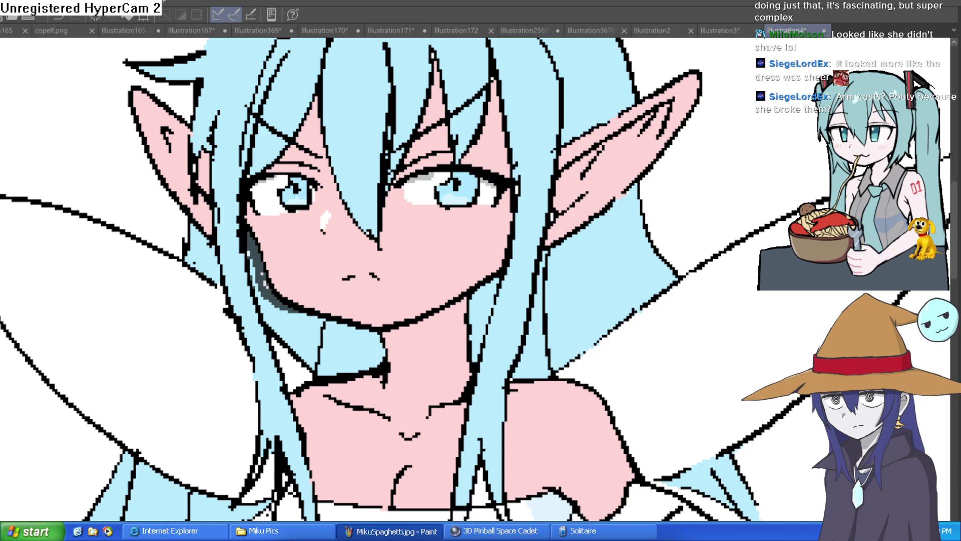
# - Paint a darker blue band across the iris of Wren's eye
pyautogui.scroll(4, 481, 177)
pyautogui.moveTo(456, 185); pyautogui.dragTo(497, 182)
pyautogui.moveTo(412, 189); pyautogui.dragTo(376, 196)
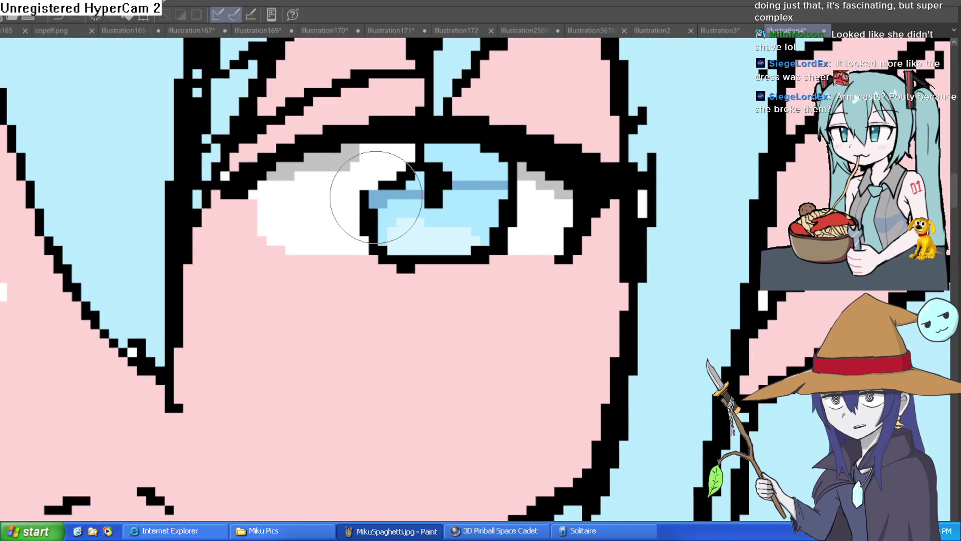
pyautogui.scroll(-4, 650, 206)
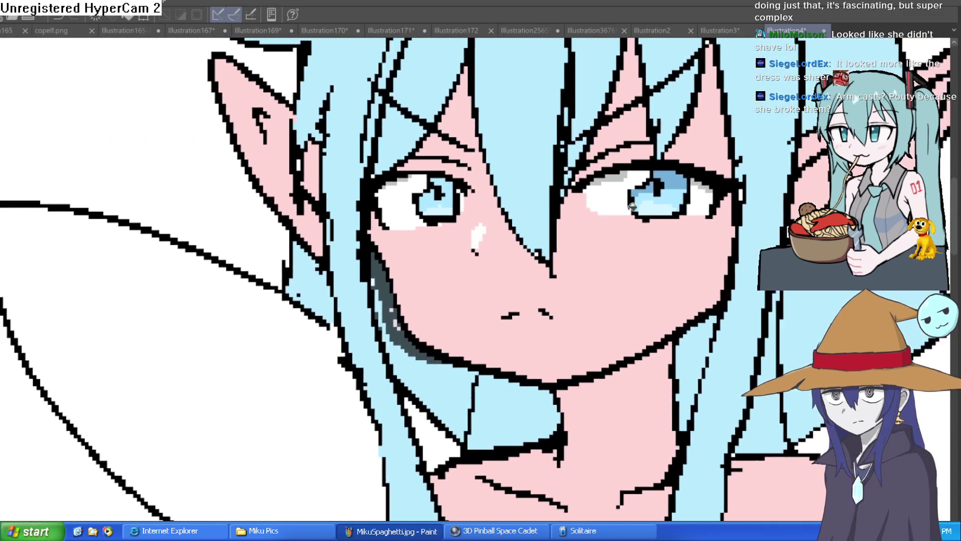
pyautogui.scroll(4, 449, 190)
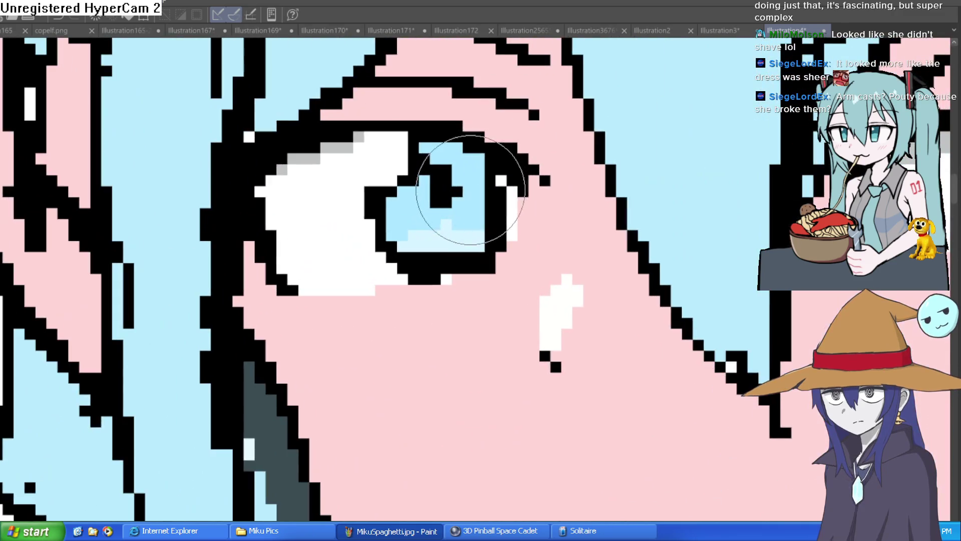
pyautogui.moveTo(480, 192); pyautogui.dragTo(397, 193)
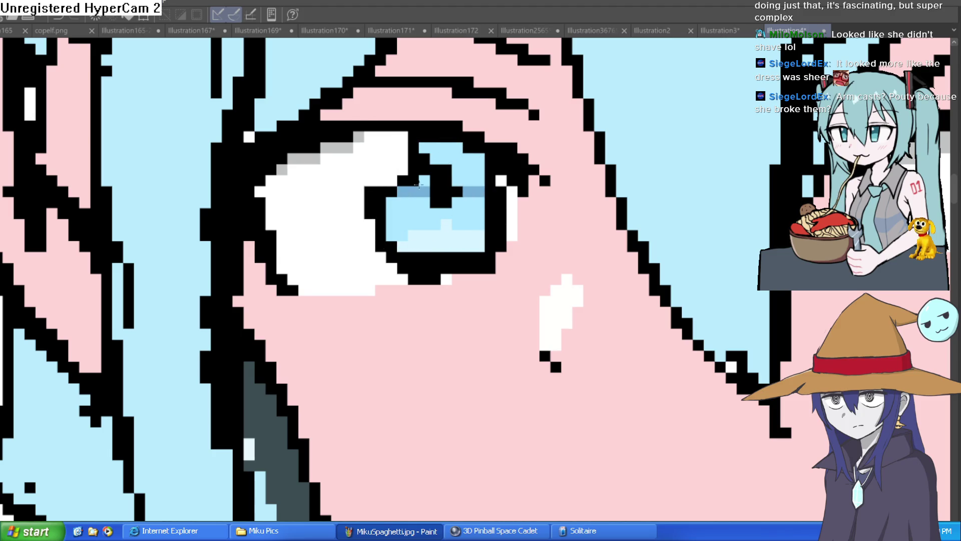
pyautogui.scroll(-4, 584, 188)
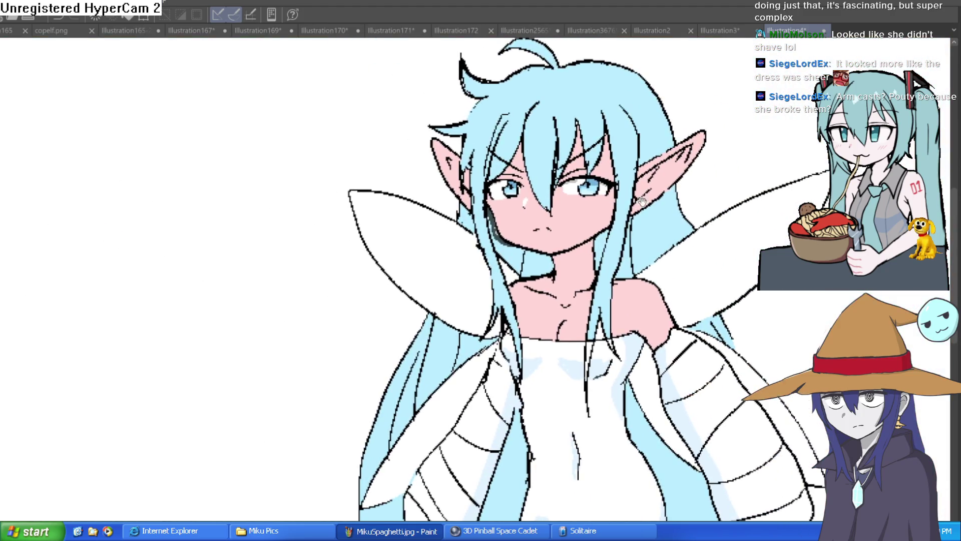
pyautogui.scroll(-2, 641, 202)
pyautogui.scroll(-2, 647, 207)
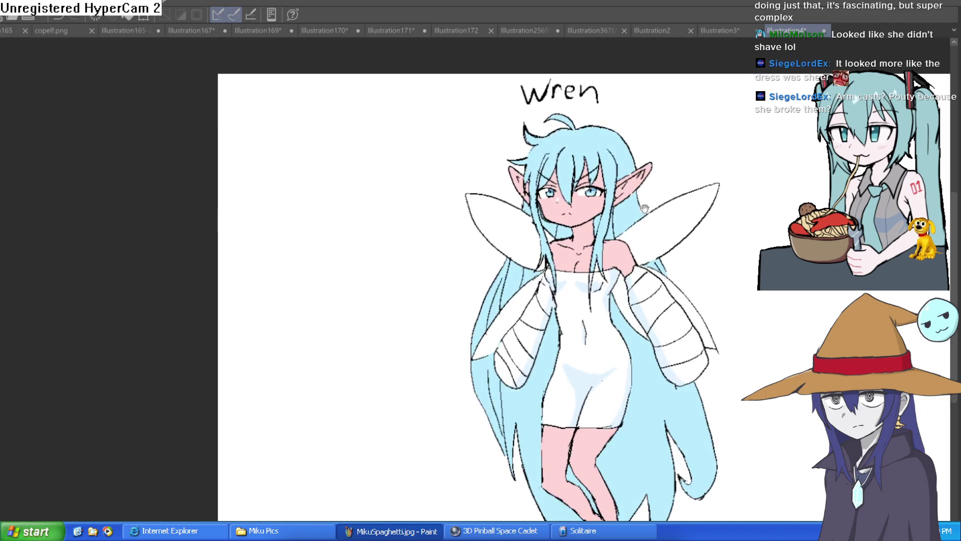
pyautogui.scroll(5, 575, 201)
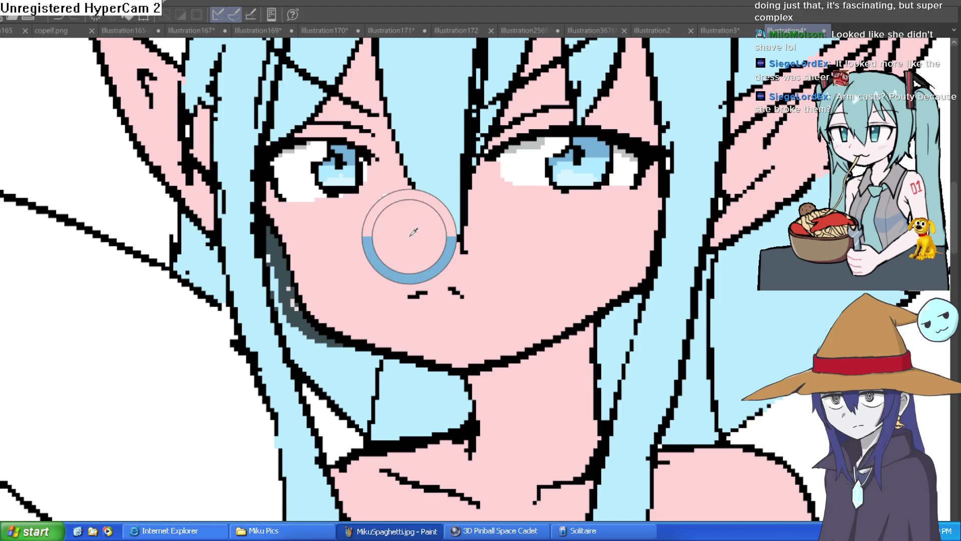
pyautogui.scroll(3, 361, 203)
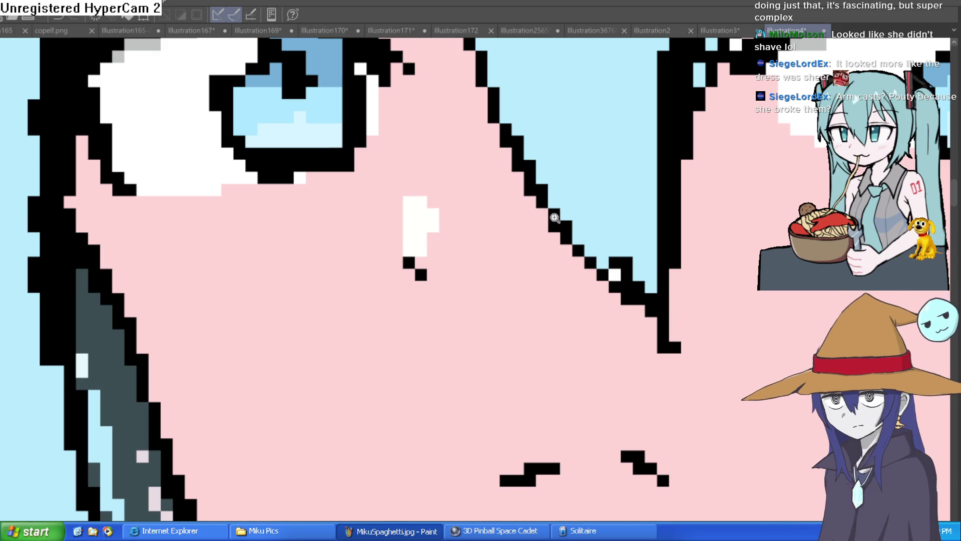
# - Fit the illustration to the window, then zoom in on the hair strand near the ear
pyautogui.hotkey('ctrl', '0')
pyautogui.moveTo(648, 236); pyautogui.dragTo(620, 235)
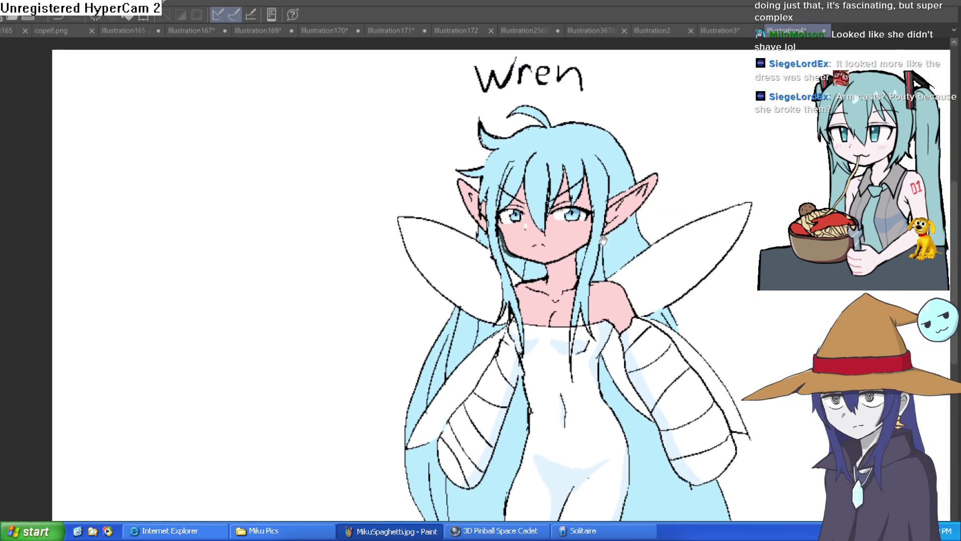
pyautogui.scroll(5, 547, 215)
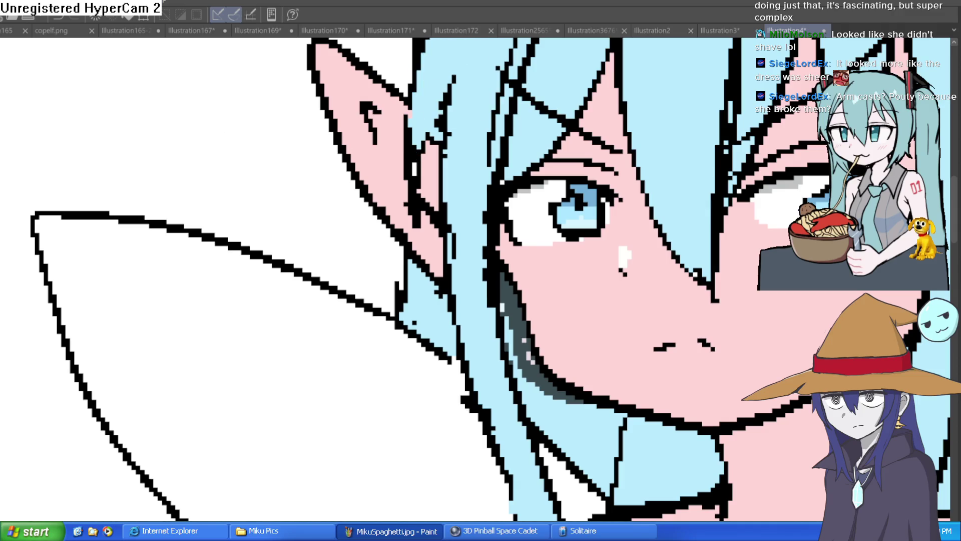
pyautogui.moveTo(426, 149); pyautogui.dragTo(421, 199)
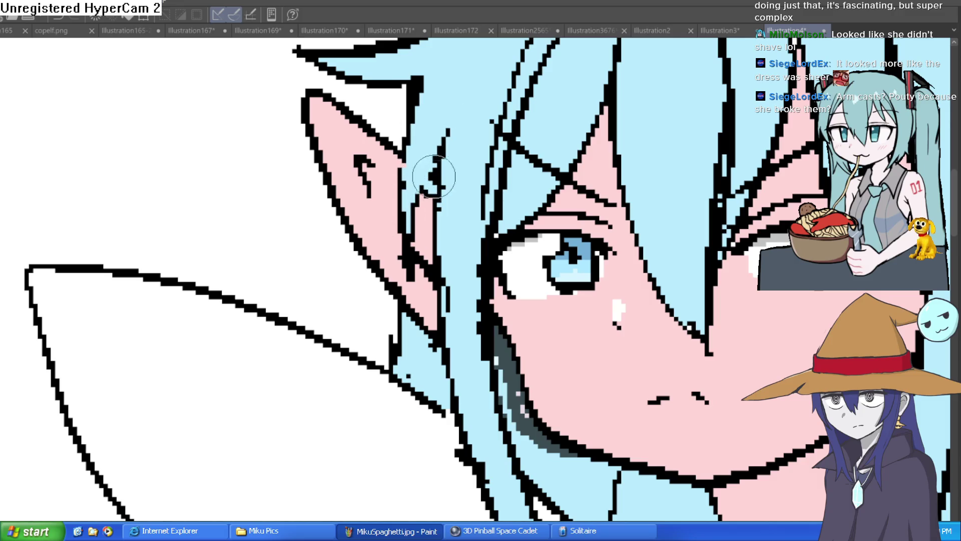
pyautogui.scroll(-3, 477, 96)
pyautogui.scroll(-3, 613, 106)
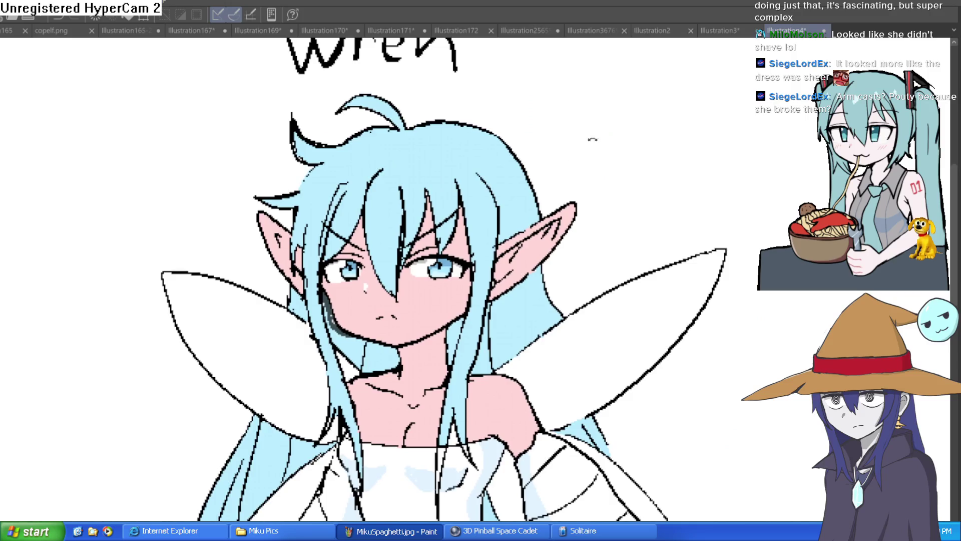
pyautogui.moveTo(584, 145); pyautogui.dragTo(616, 200)
pyautogui.scroll(6, 533, 82)
pyautogui.moveTo(532, 82); pyautogui.dragTo(499, 266)
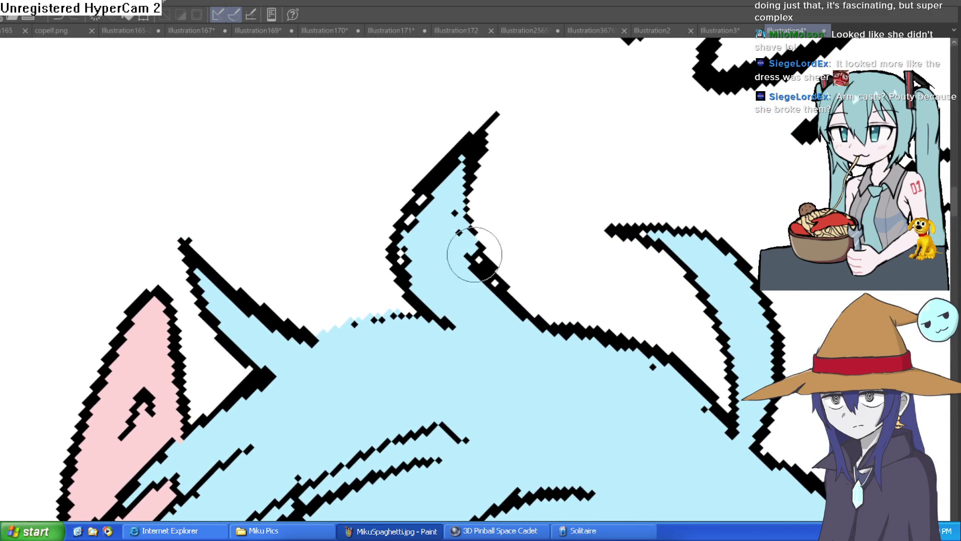
# - Paint over the stray black outline on the hair strand near the ear in light blue
pyautogui.moveTo(462, 193)
pyautogui.mouseDown()
pyautogui.moveTo(506, 326)
pyautogui.moveTo(472, 253)
pyautogui.moveTo(459, 296)
pyautogui.moveTo(406, 265)
pyautogui.moveTo(458, 157)
pyautogui.moveTo(435, 200)
pyautogui.moveTo(452, 241)
pyautogui.moveTo(590, 156)
pyautogui.moveTo(515, 146)
pyautogui.mouseUp()
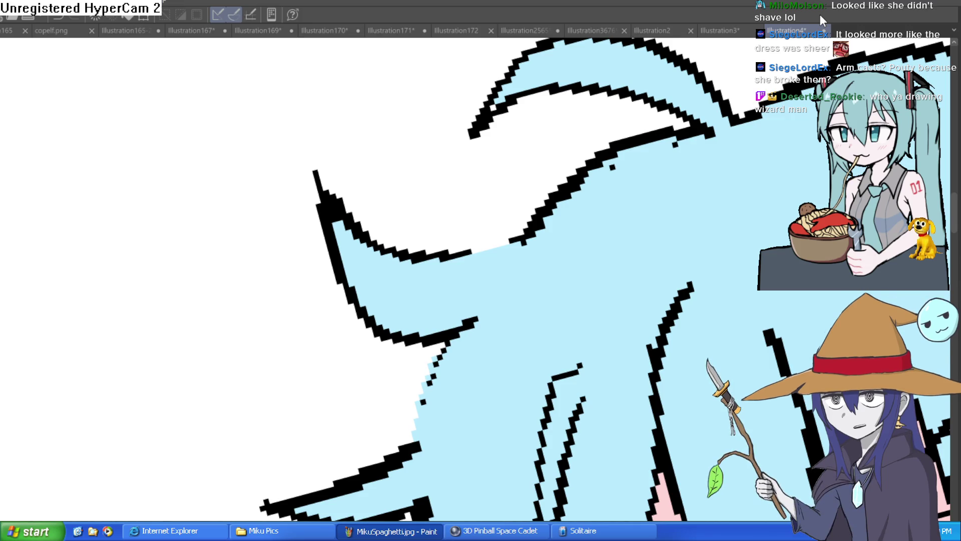
pyautogui.scroll(-5, 756, 139)
pyautogui.moveTo(756, 139)
pyautogui.mouseDown()
pyautogui.moveTo(614, 127)
pyautogui.moveTo(525, 54)
pyautogui.mouseUp()
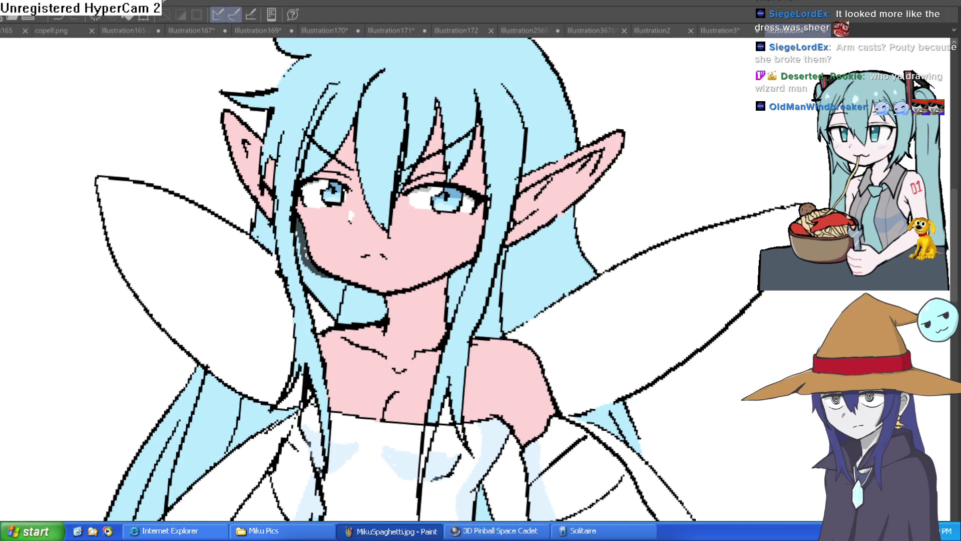
# - Brush light blue over the dark teal shading strip beside Wren's jaw
pyautogui.scroll(-5, 708, 173)
pyautogui.scroll(2, 730, 159)
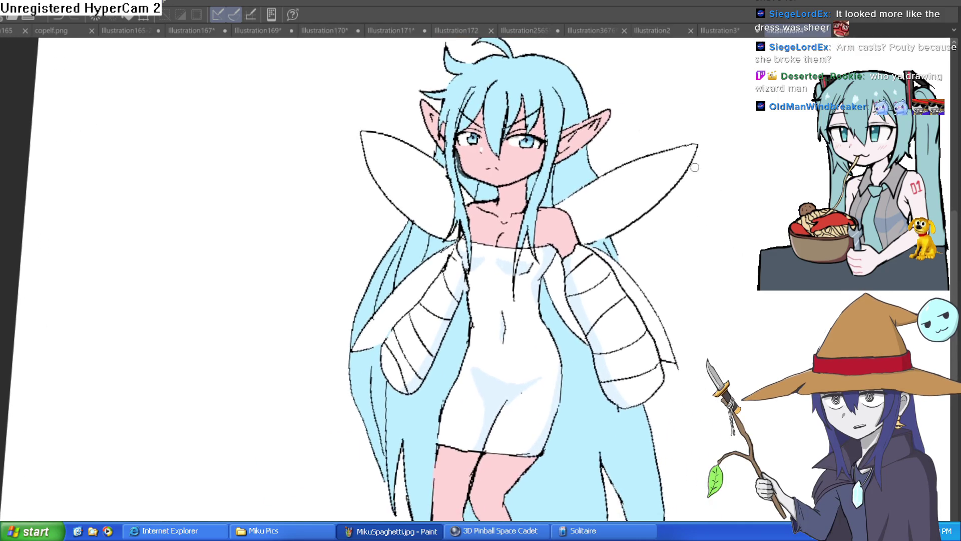
pyautogui.scroll(-5, 685, 165)
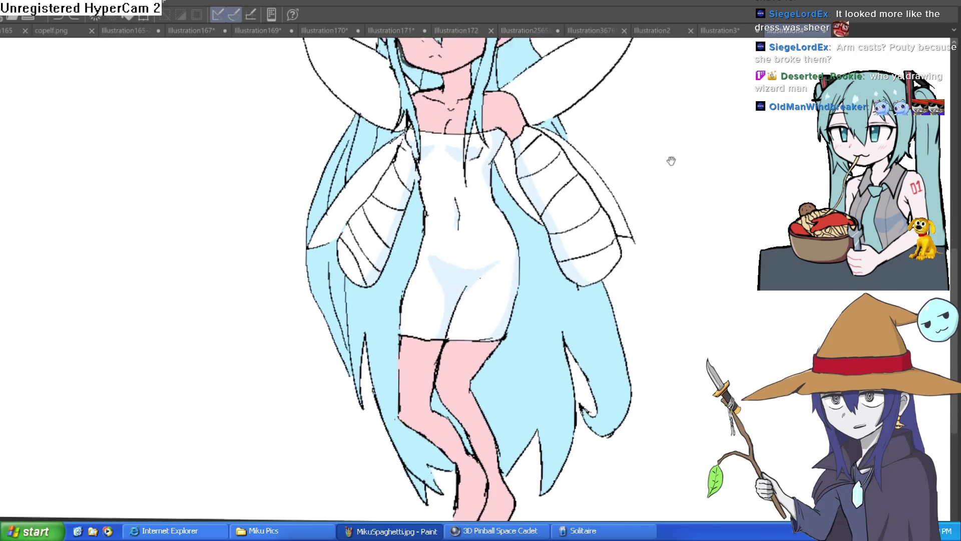
pyautogui.scroll(3, 675, 224)
pyautogui.scroll(3, 647, 225)
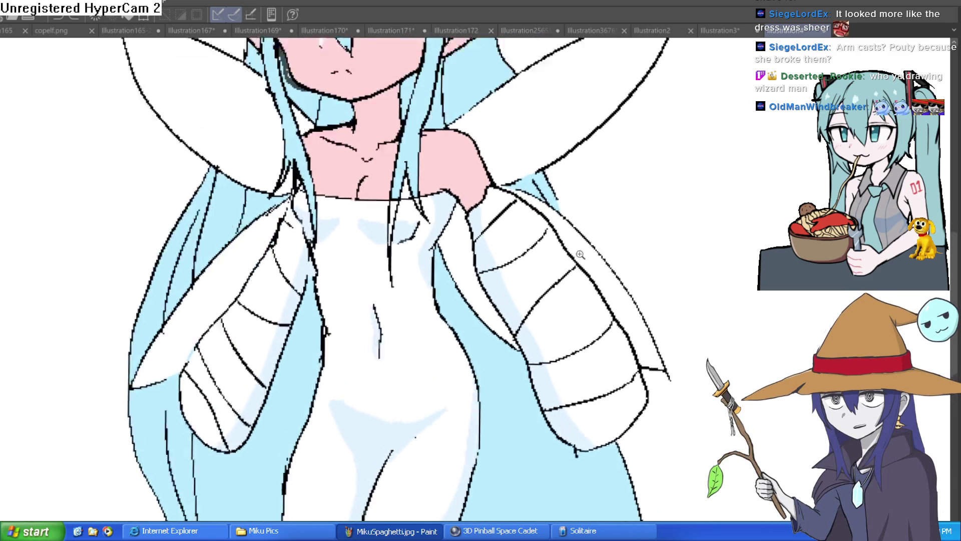
pyautogui.scroll(-1, 564, 263)
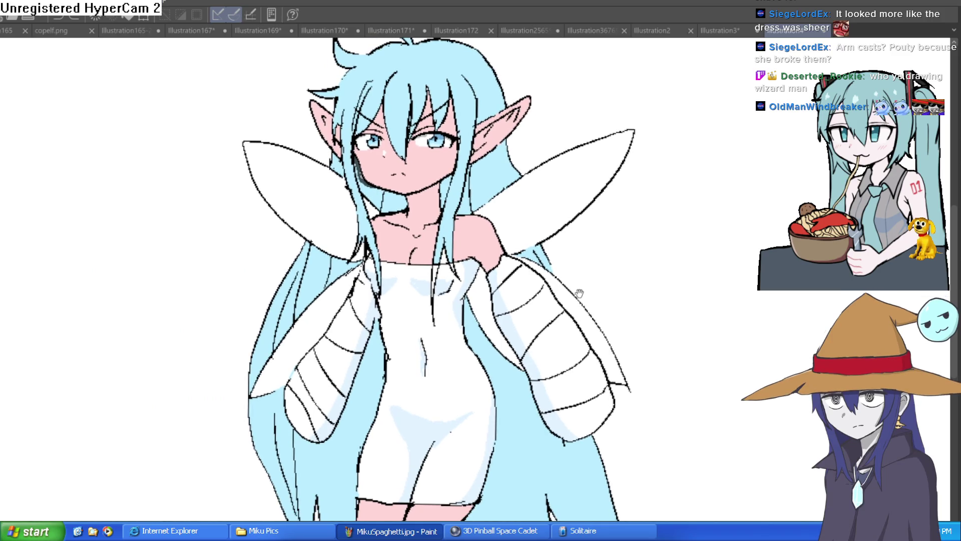
pyautogui.hscroll(-3, 458, 279)
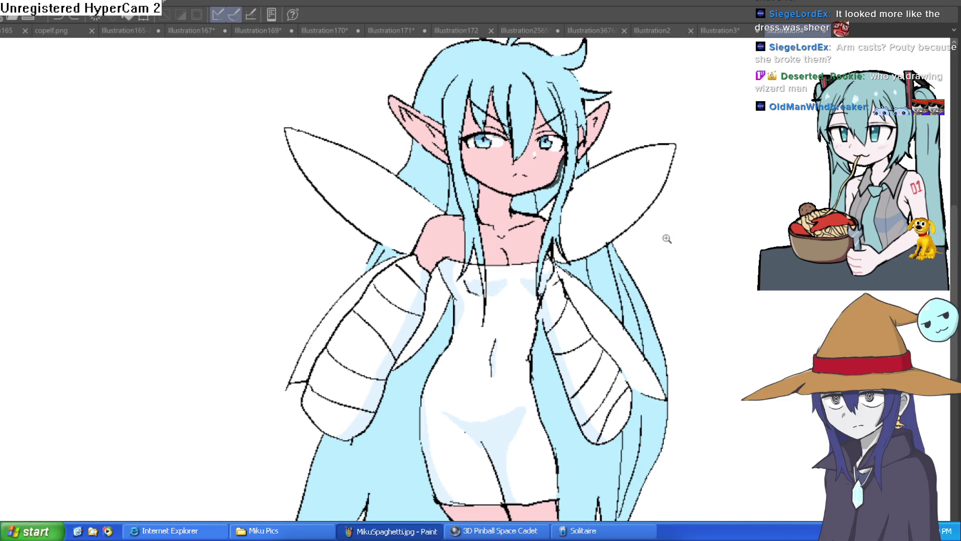
pyautogui.scroll(4, 658, 236)
pyautogui.moveTo(657, 235)
pyautogui.mouseDown()
pyautogui.moveTo(663, 320)
pyautogui.moveTo(646, 342)
pyautogui.mouseUp()
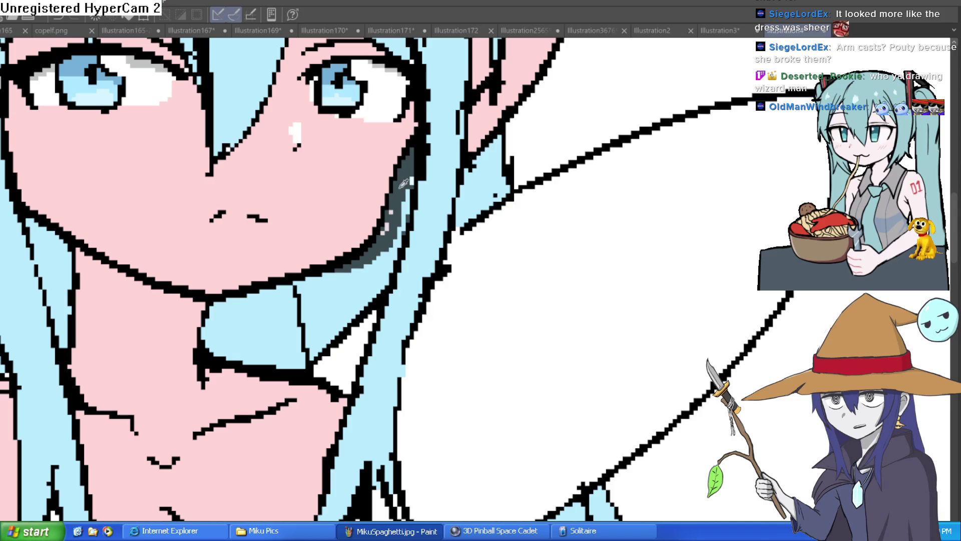
pyautogui.moveTo(415, 160)
pyautogui.mouseDown()
pyautogui.moveTo(398, 230)
pyautogui.moveTo(346, 273)
pyautogui.moveTo(380, 245)
pyautogui.moveTo(408, 165)
pyautogui.moveTo(393, 243)
pyautogui.moveTo(395, 215)
pyautogui.moveTo(371, 250)
pyautogui.moveTo(392, 205)
pyautogui.mouseUp()
pyautogui.scroll(-3, 392, 205)
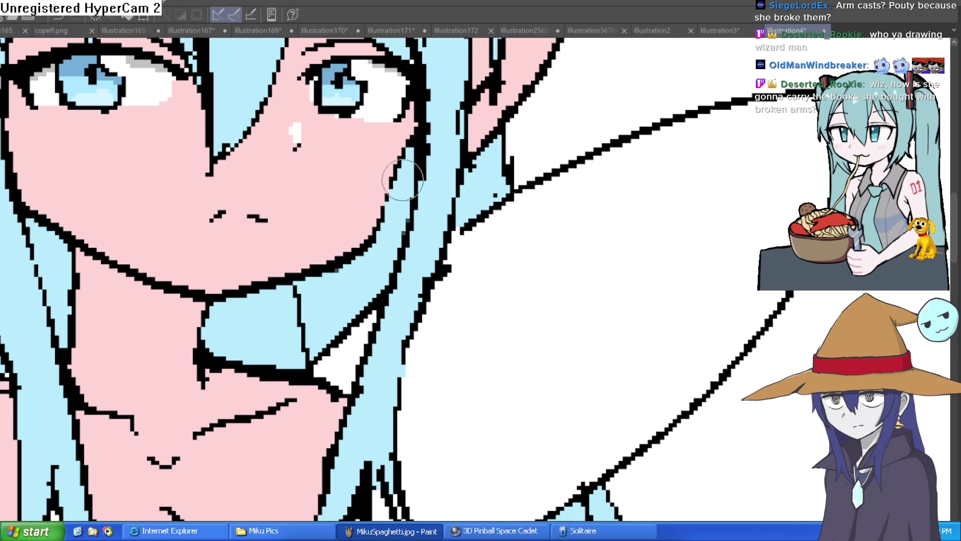
pyautogui.scroll(-3, 444, 167)
pyautogui.moveTo(457, 165); pyautogui.dragTo(443, 185)
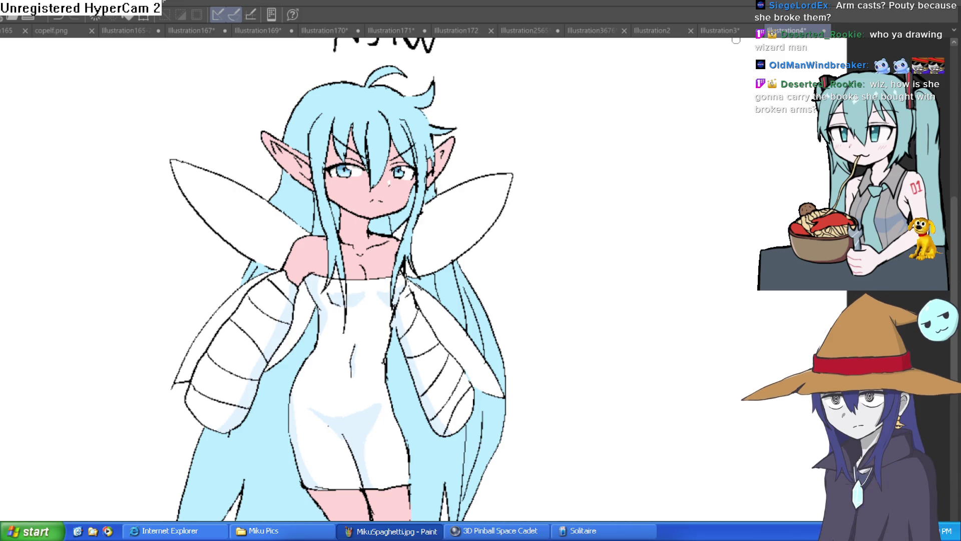
# - Draw a vertical measuring line beside Wren with end caps and four tick marks
pyautogui.scroll(-3, 581, 128)
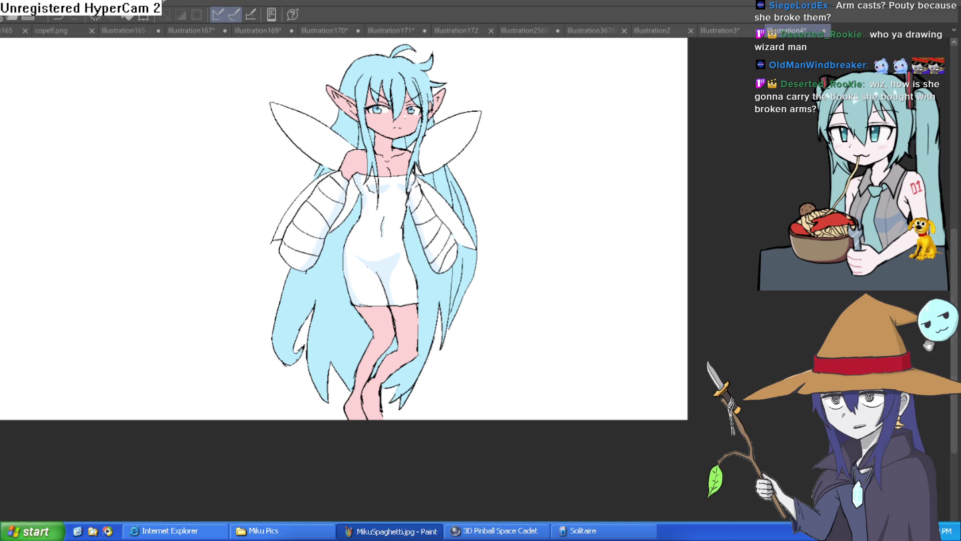
pyautogui.moveTo(586, 334); pyautogui.dragTo(436, 326)
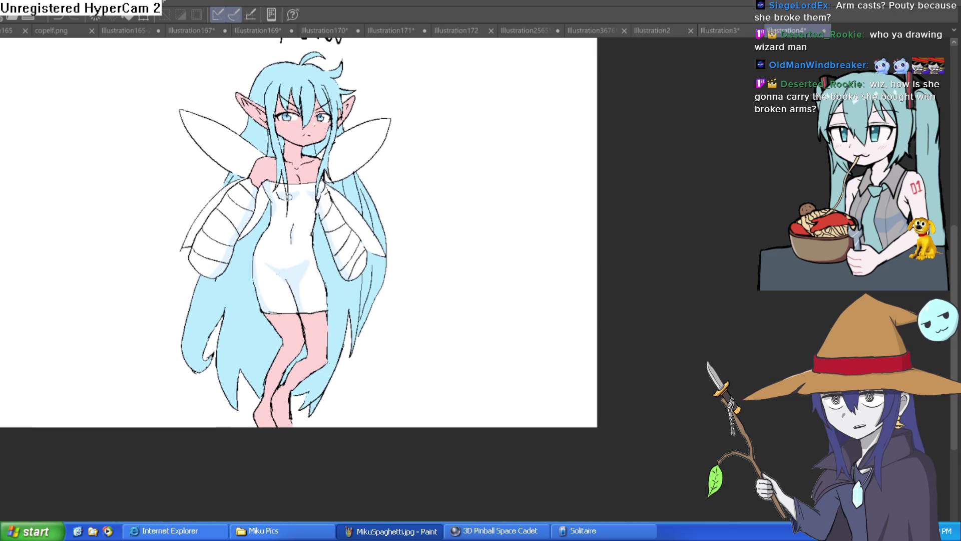
pyautogui.moveTo(439, 80)
pyautogui.mouseDown()
pyautogui.moveTo(433, 385)
pyautogui.moveTo(459, 385)
pyautogui.mouseUp()
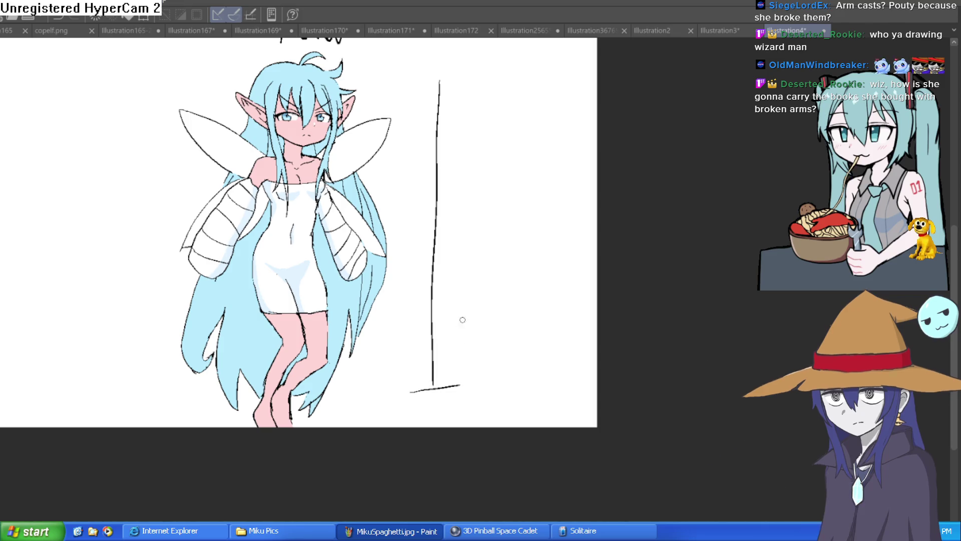
pyautogui.scroll(2, 451, 203)
pyautogui.moveTo(415, 111); pyautogui.dragTo(497, 105)
pyautogui.moveTo(415, 139); pyautogui.dragTo(443, 136)
pyautogui.moveTo(410, 225); pyautogui.dragTo(445, 228)
pyautogui.moveTo(408, 309); pyautogui.dragTo(429, 308)
pyautogui.moveTo(407, 352); pyautogui.dragTo(433, 350)
# - Write '3cm' beside the measuring line
pyautogui.moveTo(479, 247); pyautogui.dragTo(455, 221)
pyautogui.moveTo(445, 173)
pyautogui.mouseDown()
pyautogui.moveTo(472, 210)
pyautogui.moveTo(453, 218)
pyautogui.moveTo(521, 203)
pyautogui.moveTo(533, 214)
pyautogui.mouseUp()
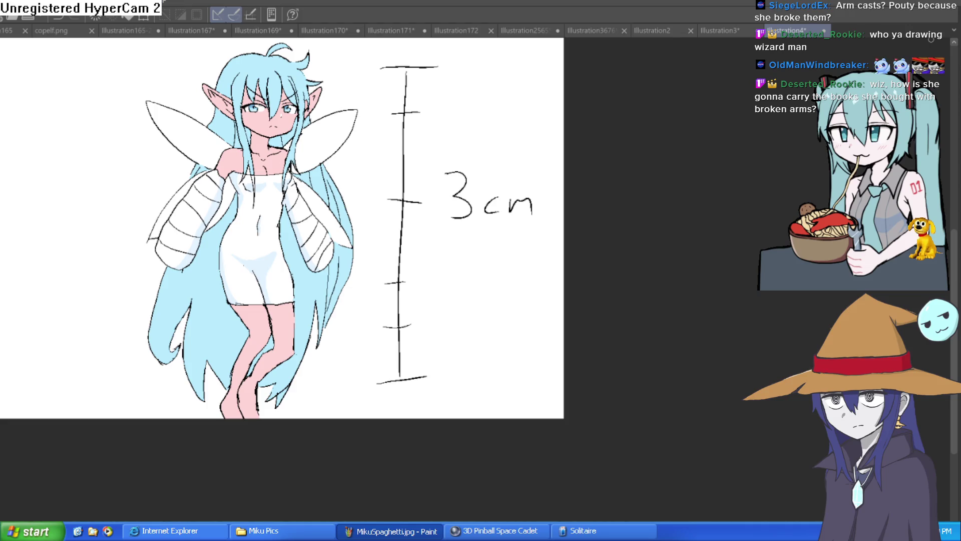
pyautogui.moveTo(359, 258)
pyautogui.mouseDown()
pyautogui.moveTo(591, 215)
pyautogui.moveTo(539, 222)
pyautogui.moveTo(542, 280)
pyautogui.mouseUp()
pyautogui.scroll(-1, 531, 225)
pyautogui.scroll(1, 532, 226)
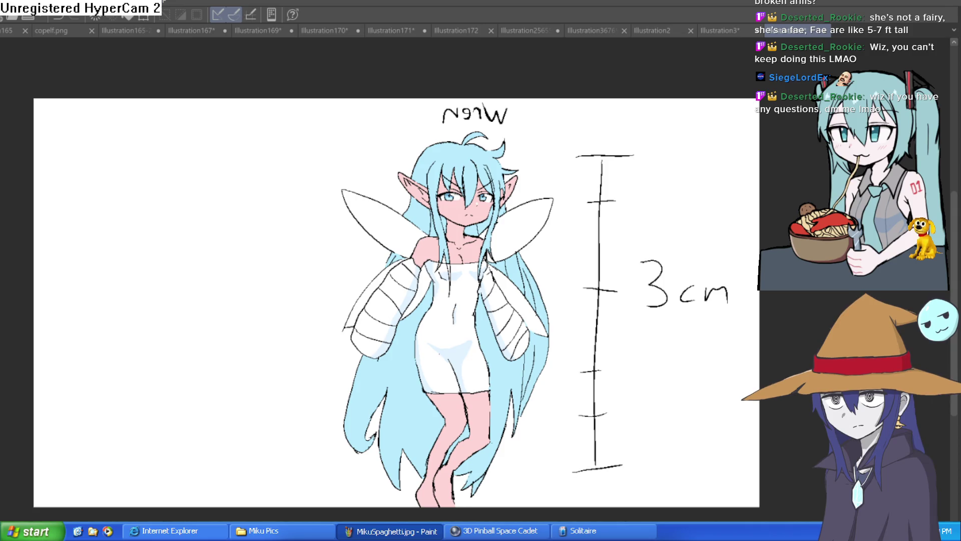
# - Flip the canvas back to normal orientation and recentre the fae drawing
pyautogui.press('h')
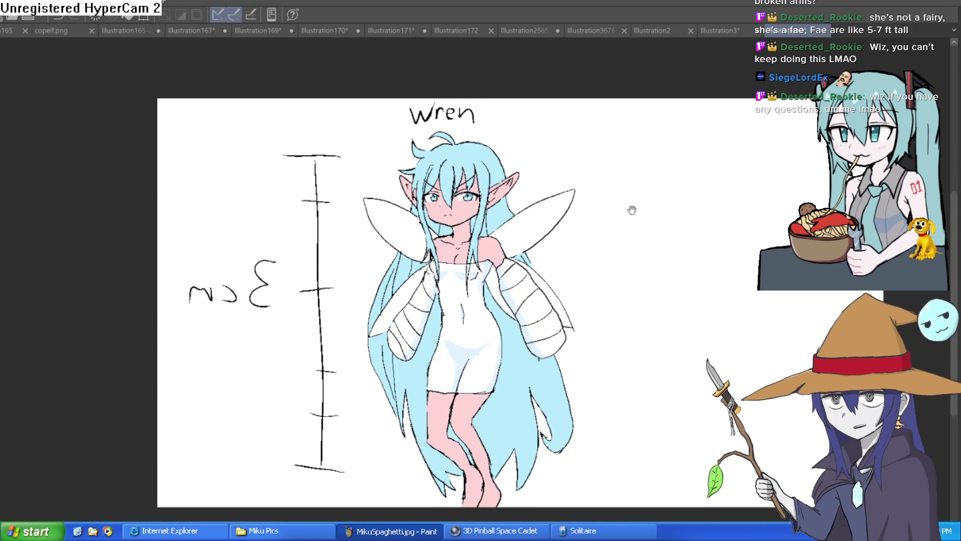
pyautogui.scroll(-2, 629, 209)
pyautogui.scroll(3, 629, 174)
pyautogui.moveTo(479, 192); pyautogui.dragTo(690, 202)
pyautogui.scroll(-4, 646, 182)
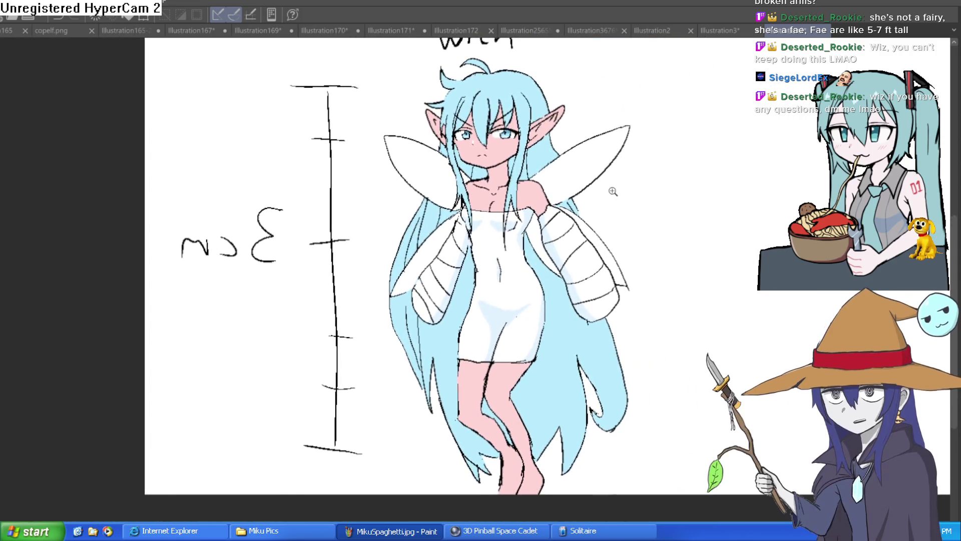
pyautogui.scroll(3, 646, 182)
pyautogui.scroll(-2, 611, 172)
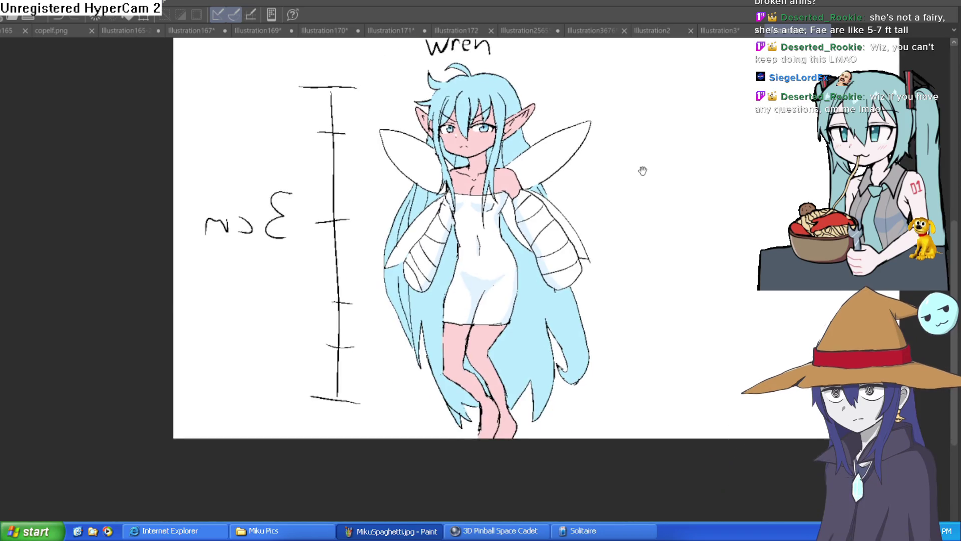
pyautogui.moveTo(639, 166); pyautogui.dragTo(617, 164)
pyautogui.scroll(-2, 600, 183)
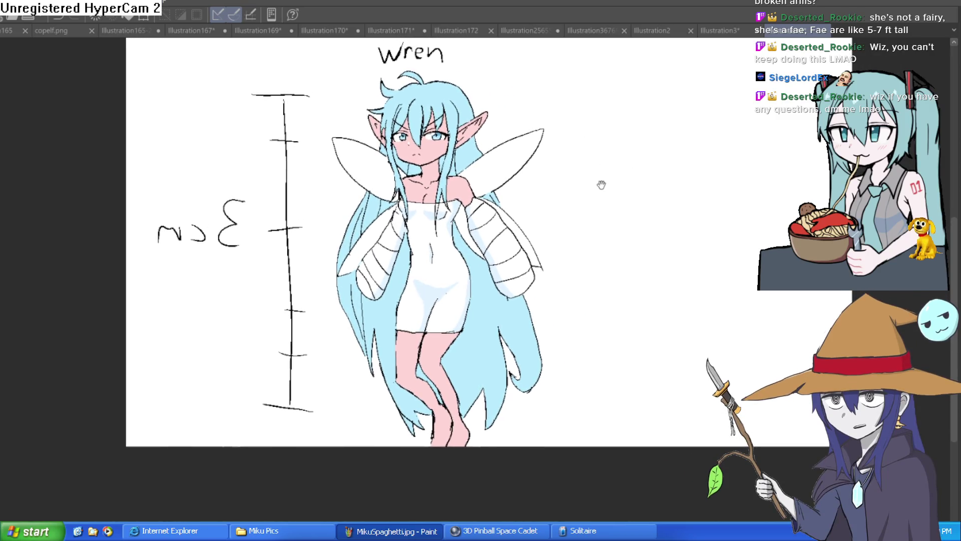
pyautogui.scroll(3, 589, 180)
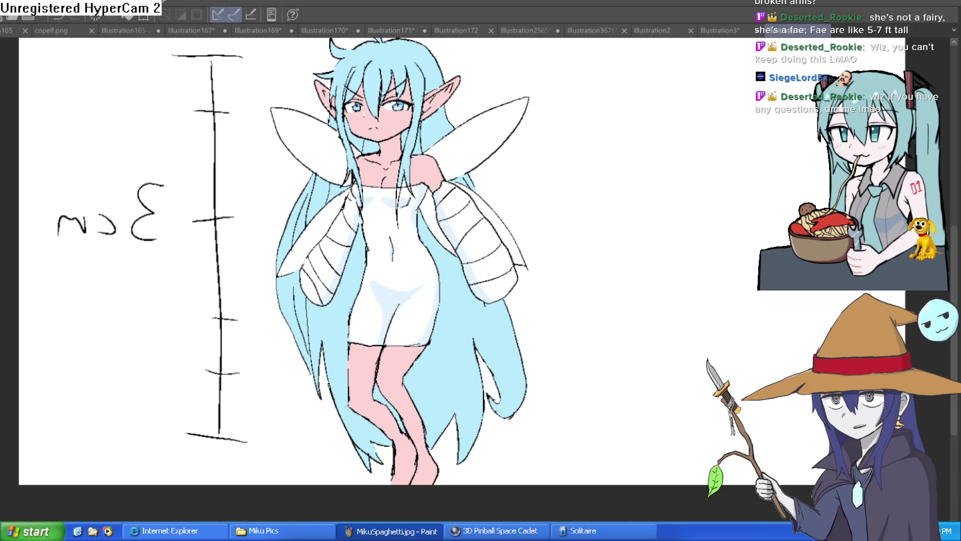
# - Redraw the m of the 3cm label and hide the paper layer to check fills for gaps
pyautogui.hotkey('ctrl', 'z')
pyautogui.moveTo(86, 235); pyautogui.dragTo(59, 235)
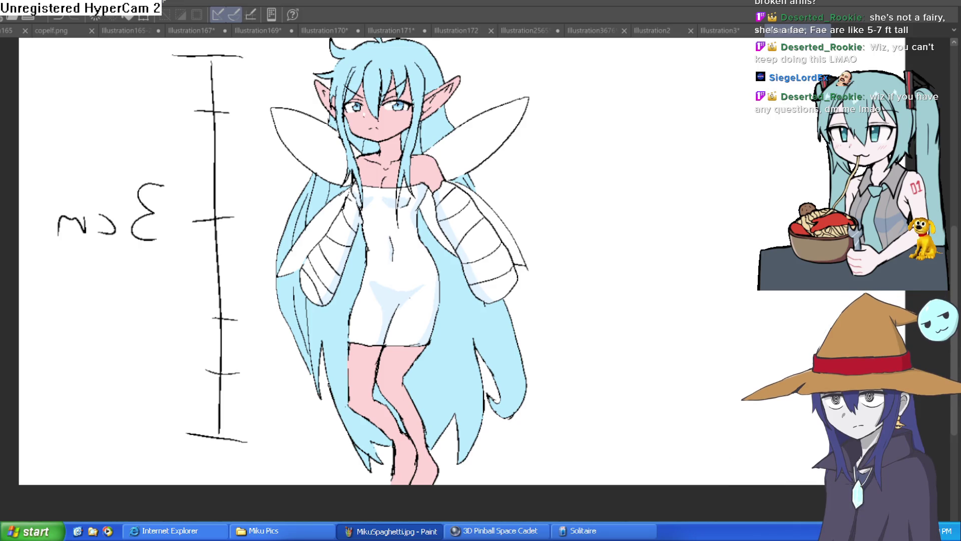
pyautogui.hotkey('ctrl', ',')
pyautogui.hotkey('ctrl', ',')
pyautogui.scroll(3, 479, 211)
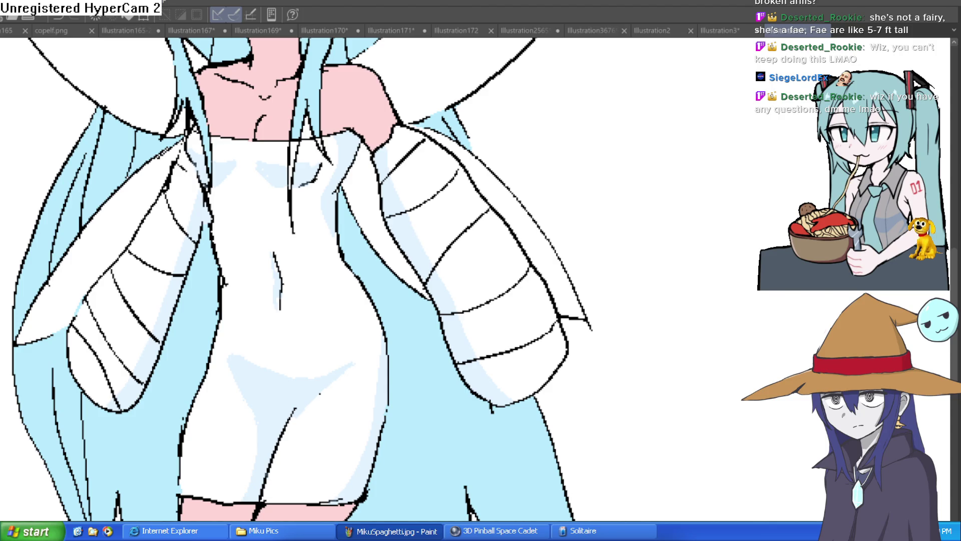
pyautogui.scroll(-2, 783, 475)
pyautogui.scroll(-2, 401, 186)
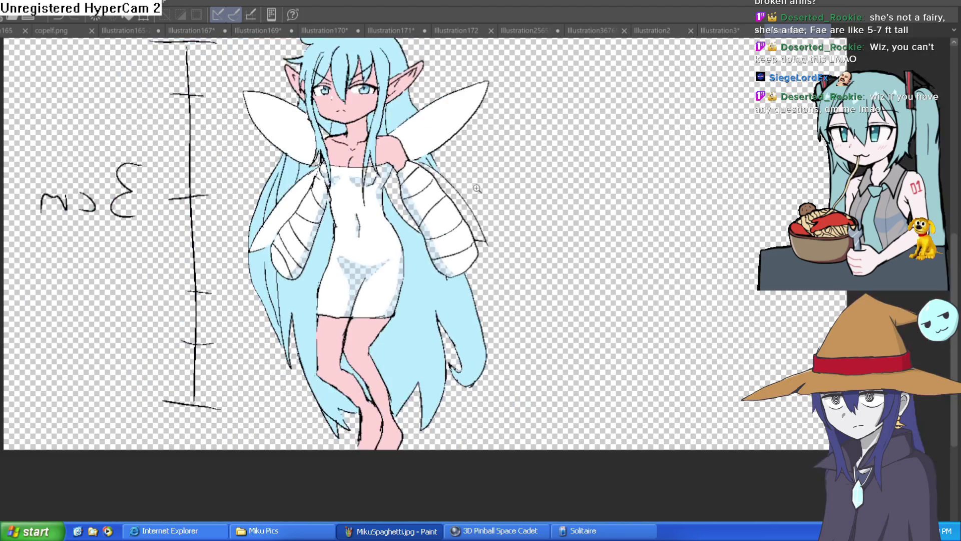
pyautogui.scroll(2, 446, 186)
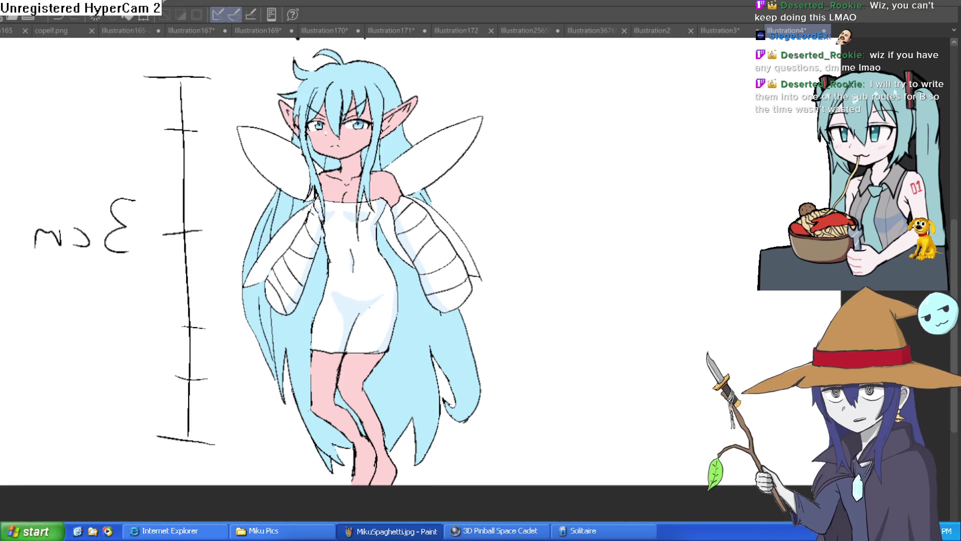
pyautogui.press('Delete')
pyautogui.hotkey('ctrl', 'z')
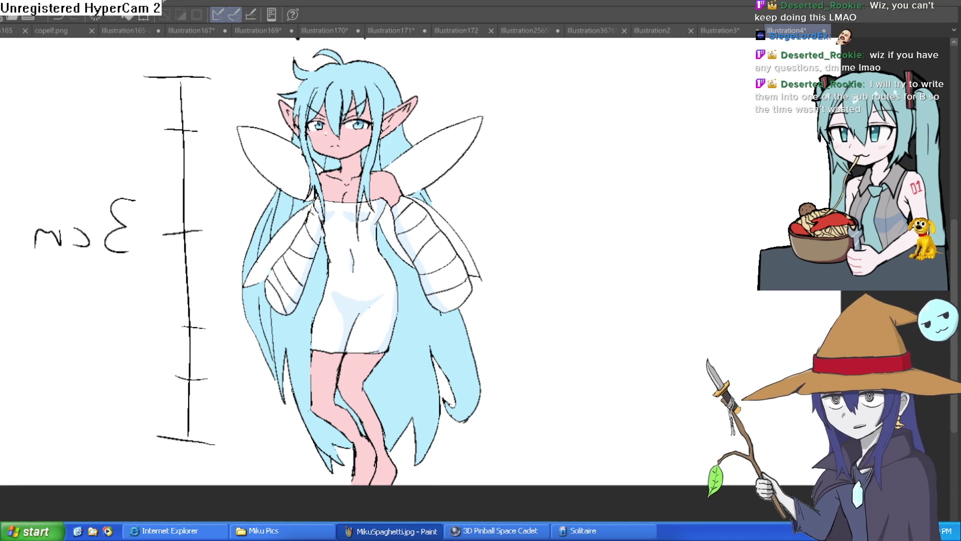
pyautogui.hotkey('ctrl', 'y')
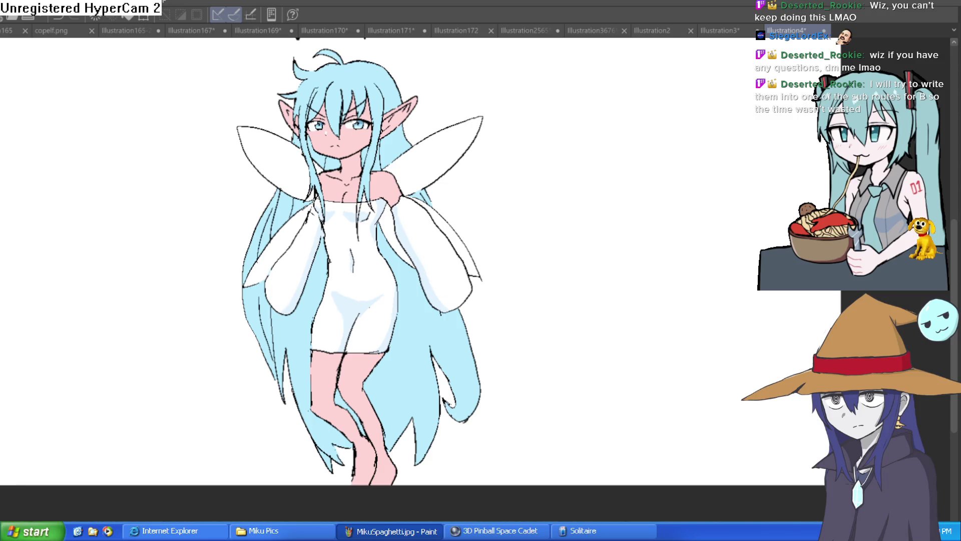
pyautogui.hotkey('ctrl', 'z')
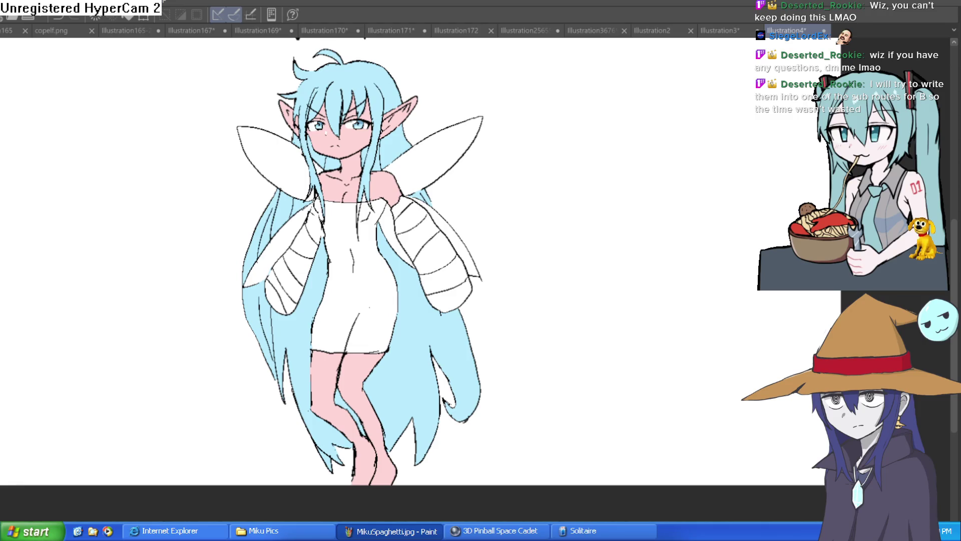
pyautogui.hotkey('ctrl', 'y')
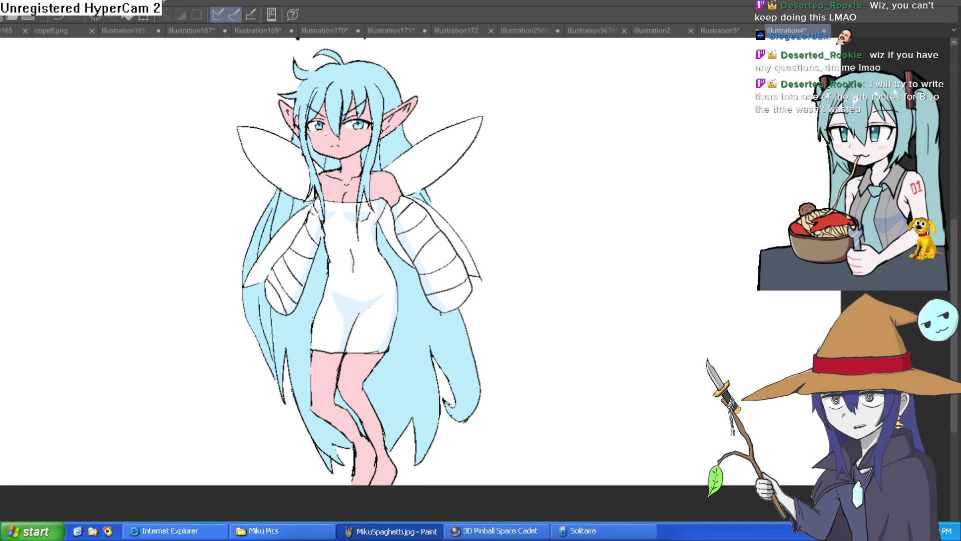
# - Step through the open documents to Illustration165-2, the elf police officer drawing
pyautogui.click(737, 31)
pyautogui.click(670, 26)
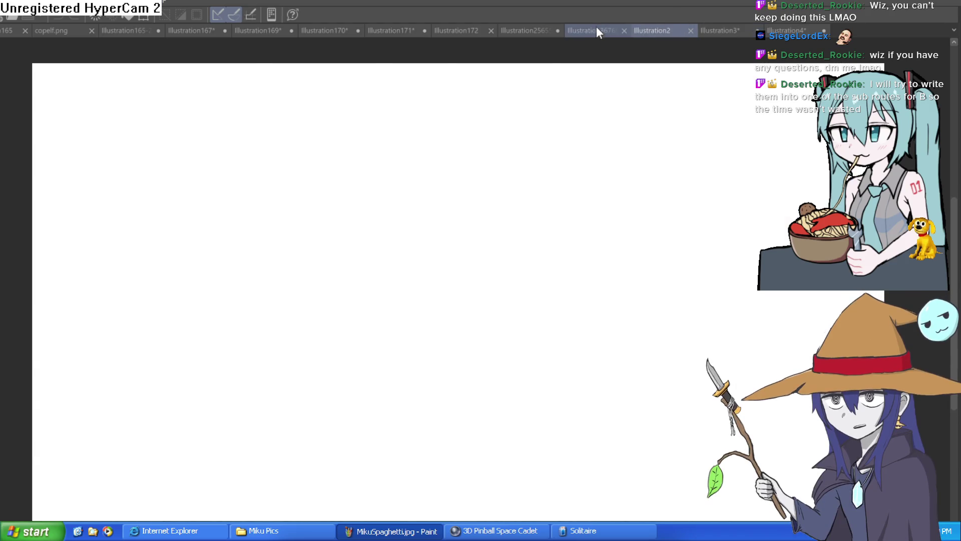
pyautogui.click(598, 25)
pyautogui.click(526, 30)
pyautogui.click(473, 28)
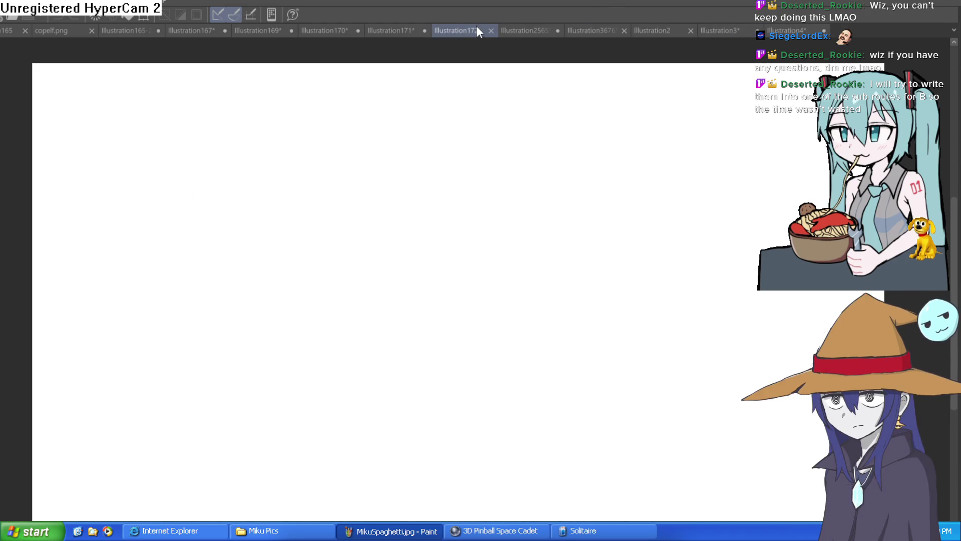
pyautogui.click(399, 29)
pyautogui.click(328, 32)
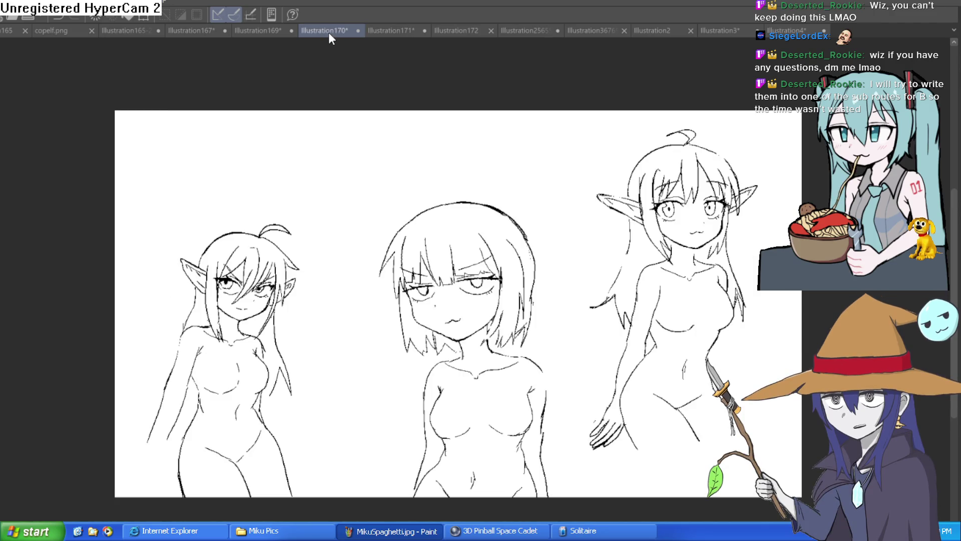
pyautogui.click(269, 33)
pyautogui.click(205, 30)
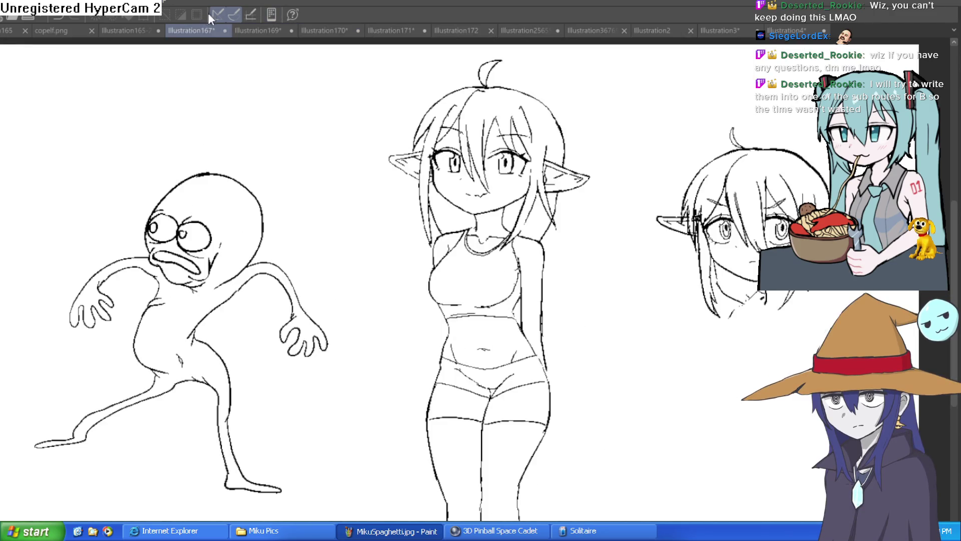
pyautogui.click(137, 27)
# - Zoom and pan over the officer figure to inspect her torso and GCPD badge
pyautogui.scroll(-3, 541, 278)
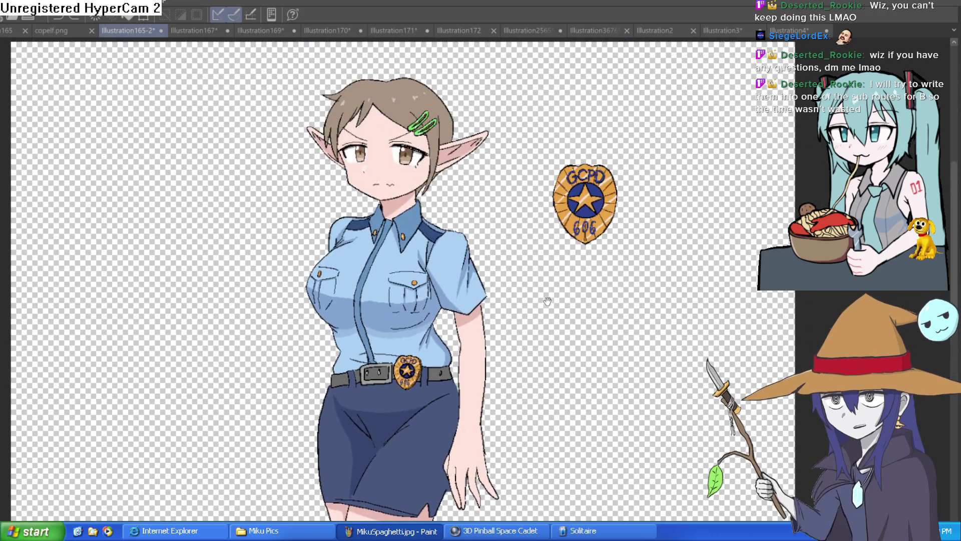
pyautogui.scroll(-1, 541, 277)
pyautogui.moveTo(541, 277); pyautogui.dragTo(534, 212)
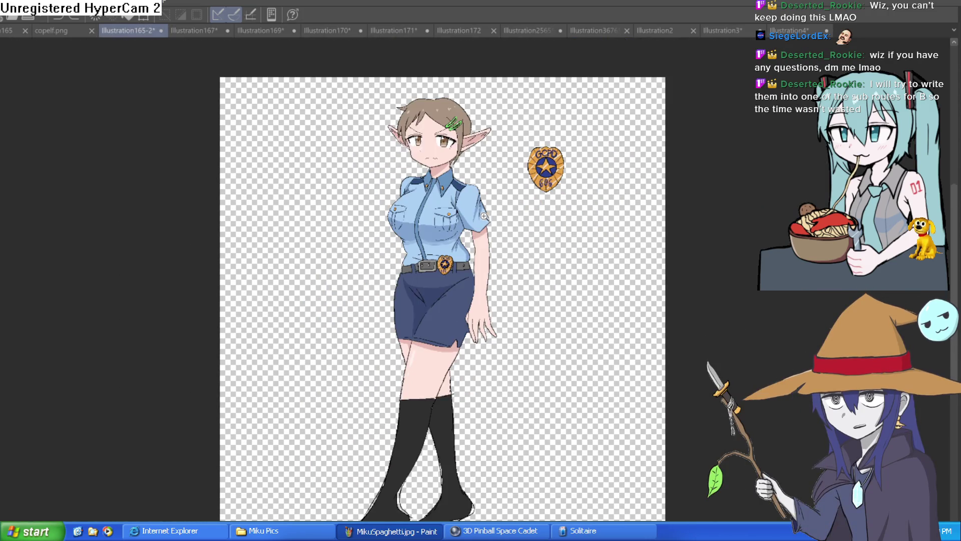
pyautogui.scroll(3, 529, 200)
pyautogui.scroll(5, 418, 291)
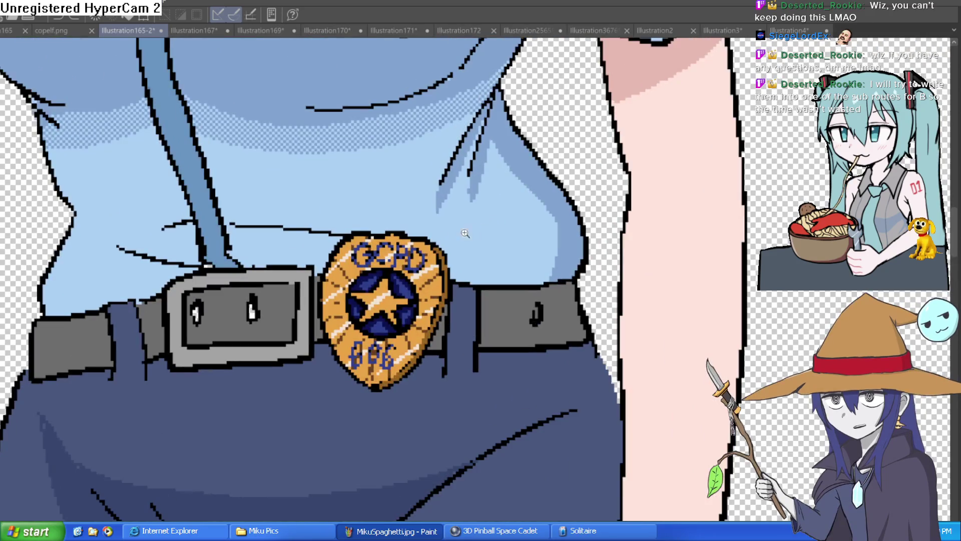
pyautogui.scroll(-4, 462, 240)
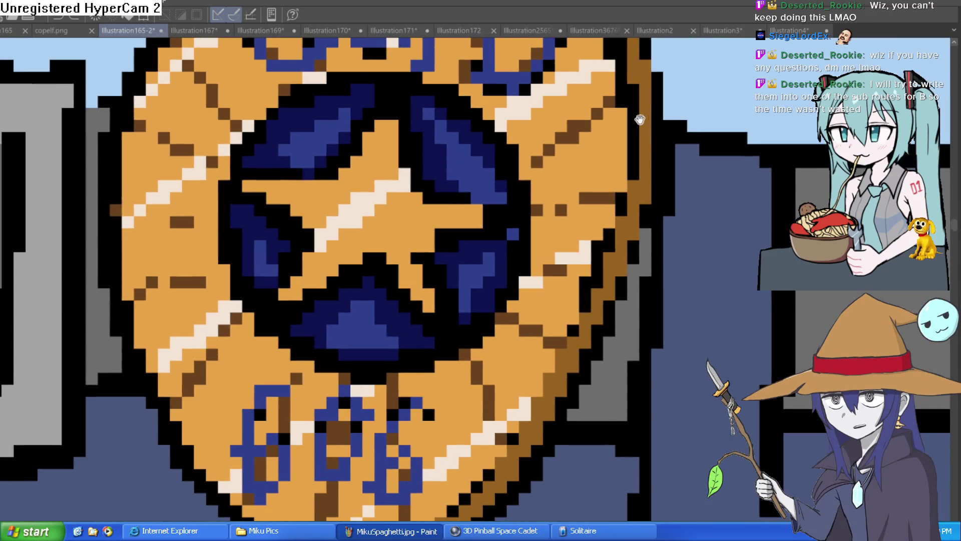
pyautogui.scroll(4, 603, 189)
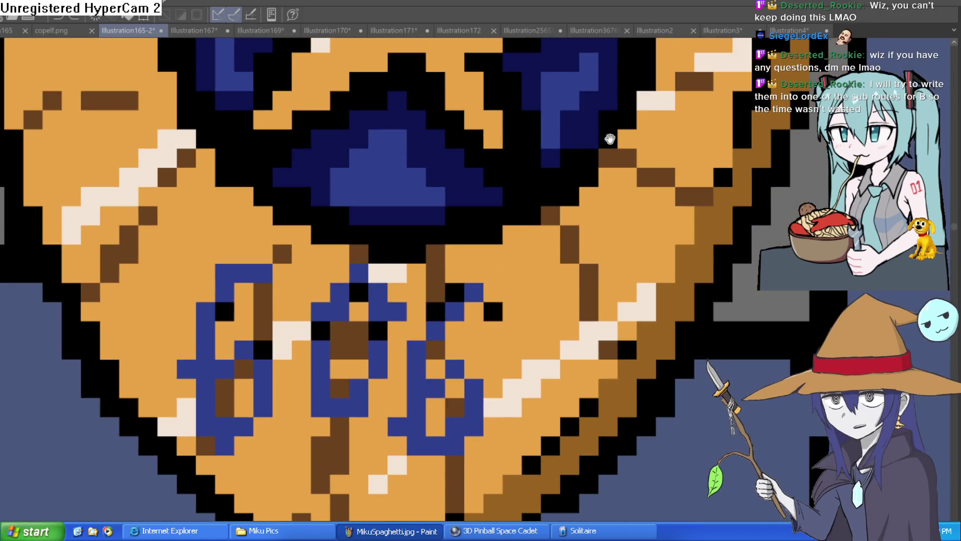
pyautogui.scroll(-4, 651, 155)
pyautogui.scroll(2, 545, 281)
pyautogui.scroll(-5, 545, 280)
pyautogui.moveTo(545, 280)
pyautogui.mouseDown()
pyautogui.moveTo(545, 156)
pyautogui.moveTo(553, 289)
pyautogui.moveTo(540, 253)
pyautogui.moveTo(541, 343)
pyautogui.moveTo(530, 350)
pyautogui.mouseUp()
pyautogui.scroll(-1, 552, 279)
pyautogui.scroll(1, 540, 270)
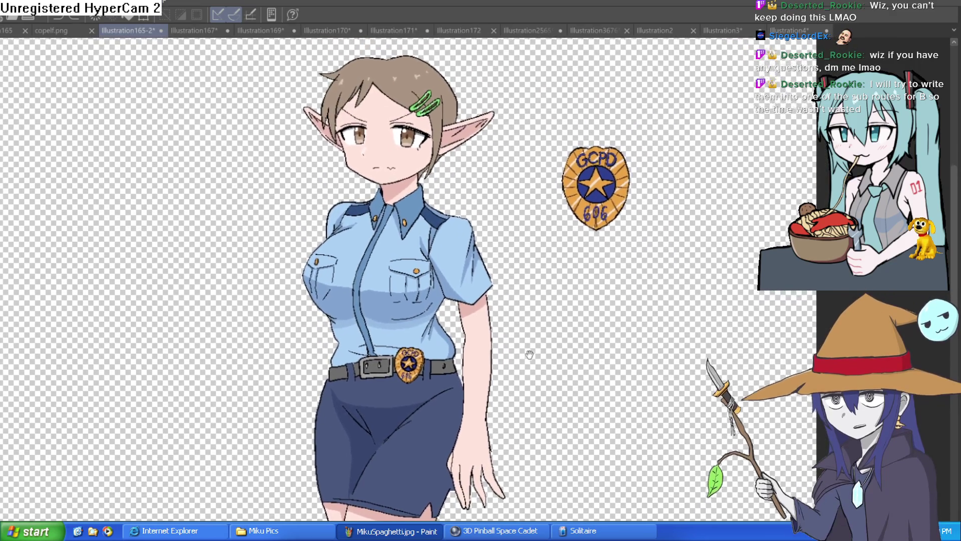
pyautogui.scroll(1, 519, 277)
pyautogui.scroll(-1, 527, 253)
pyautogui.moveTo(521, 255); pyautogui.dragTo(519, 272)
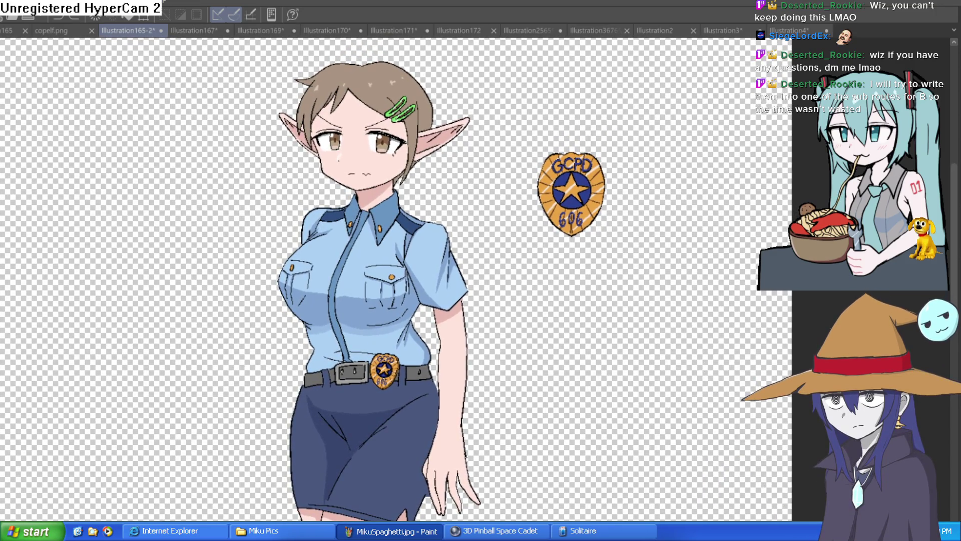
# - Return to the Wren drawing and undo the light-blue shading on her dress
pyautogui.press('h')
pyautogui.press('h')
pyautogui.click(786, 31)
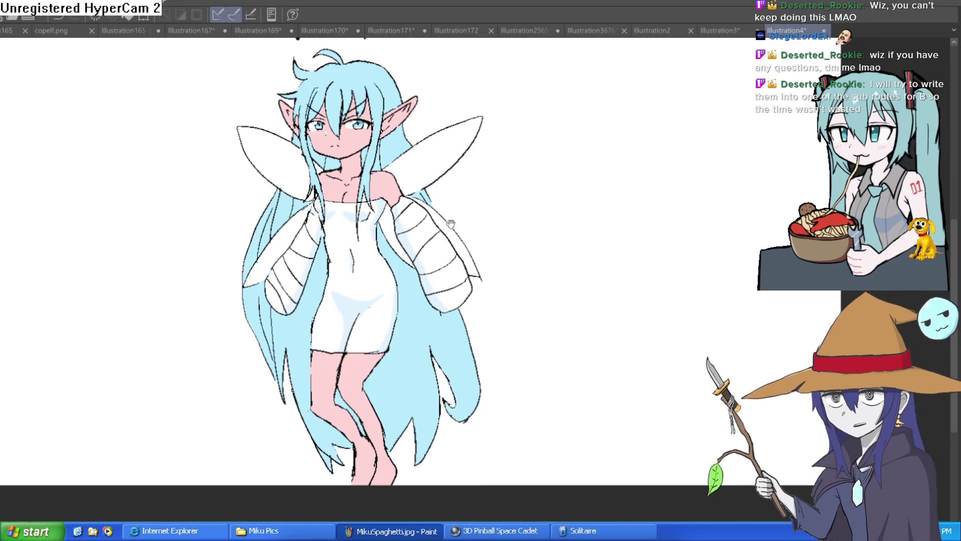
pyautogui.moveTo(416, 424)
pyautogui.mouseDown()
pyautogui.moveTo(401, 336)
pyautogui.moveTo(399, 351)
pyautogui.mouseUp()
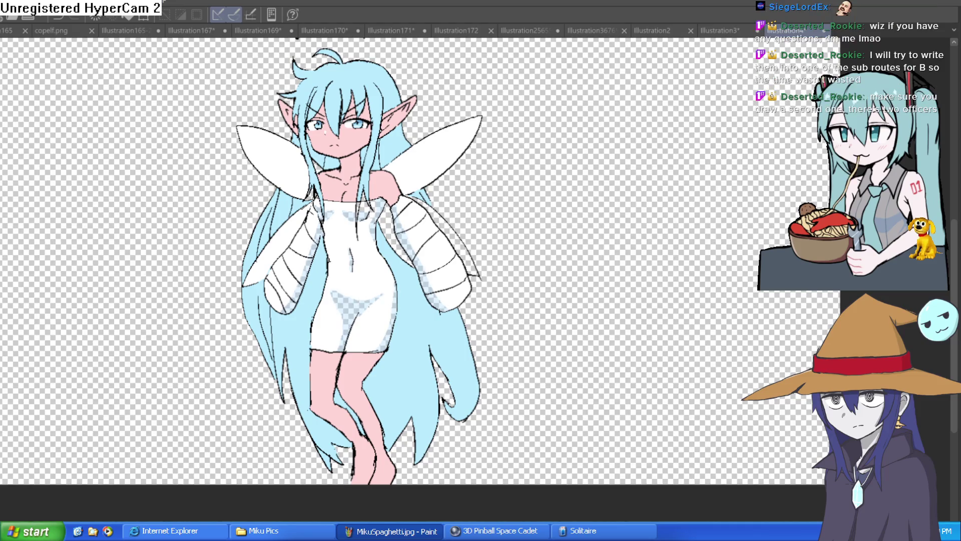
pyautogui.hotkey('ctrl', 'z')
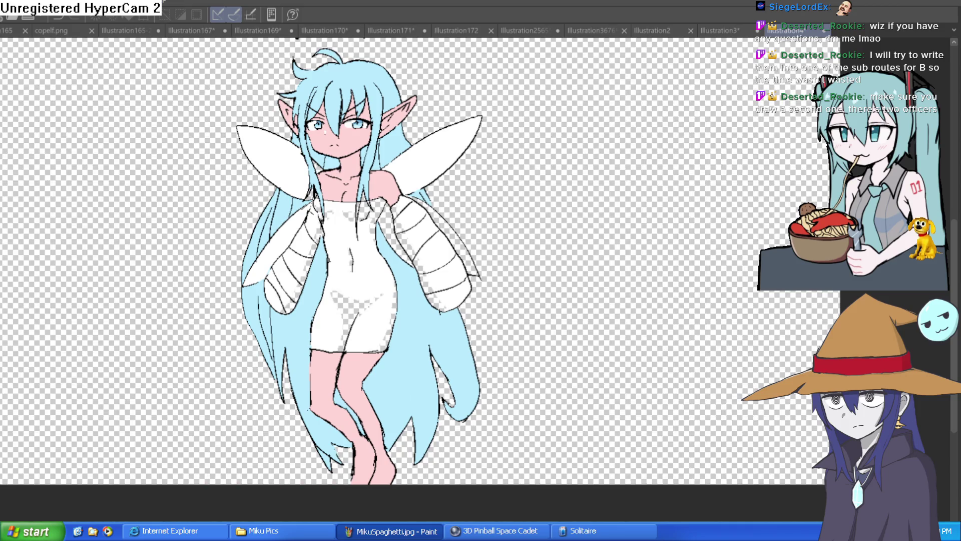
pyautogui.scroll(5, 373, 304)
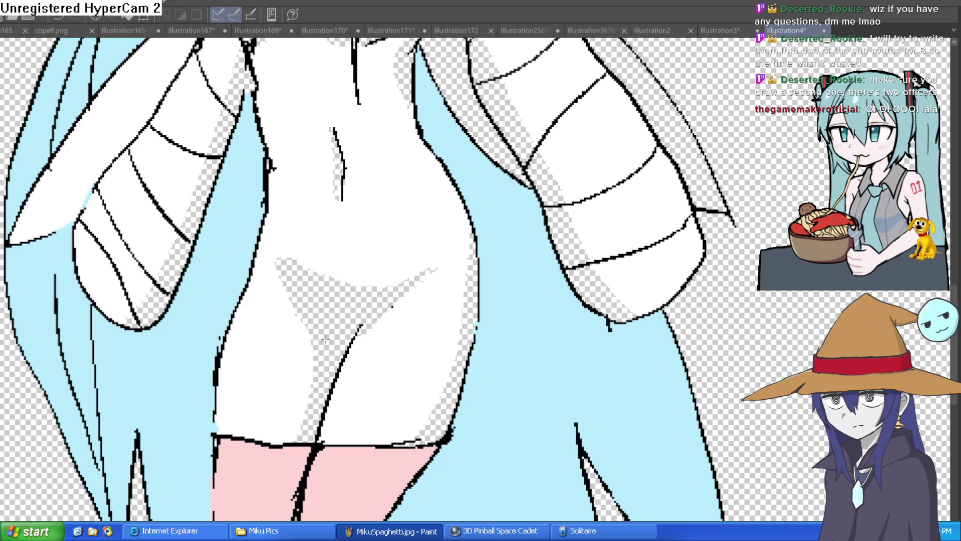
# - Fill the transparent gaps on Wren's hips, neck and chest with white
pyautogui.click(358, 314)
pyautogui.click(459, 364)
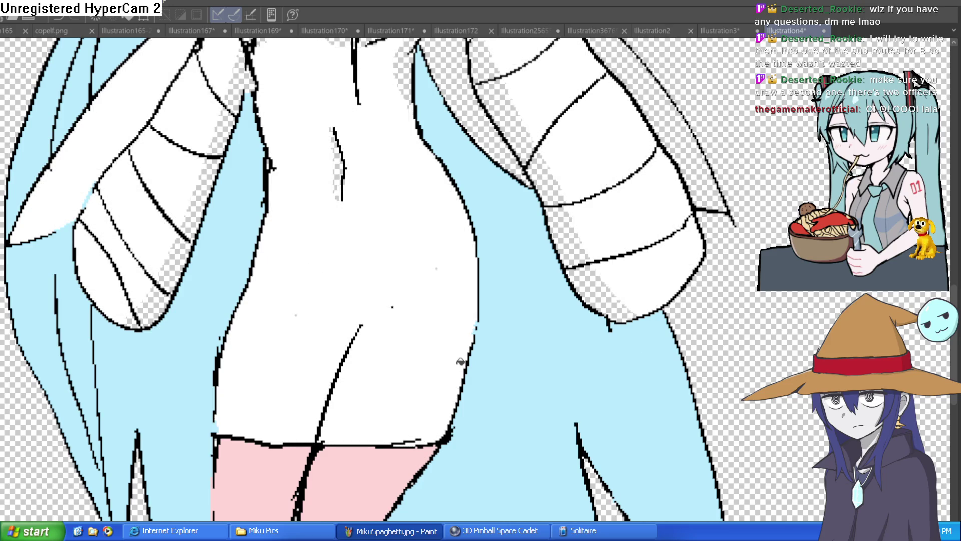
pyautogui.scroll(2, 481, 348)
pyautogui.scroll(5, 481, 348)
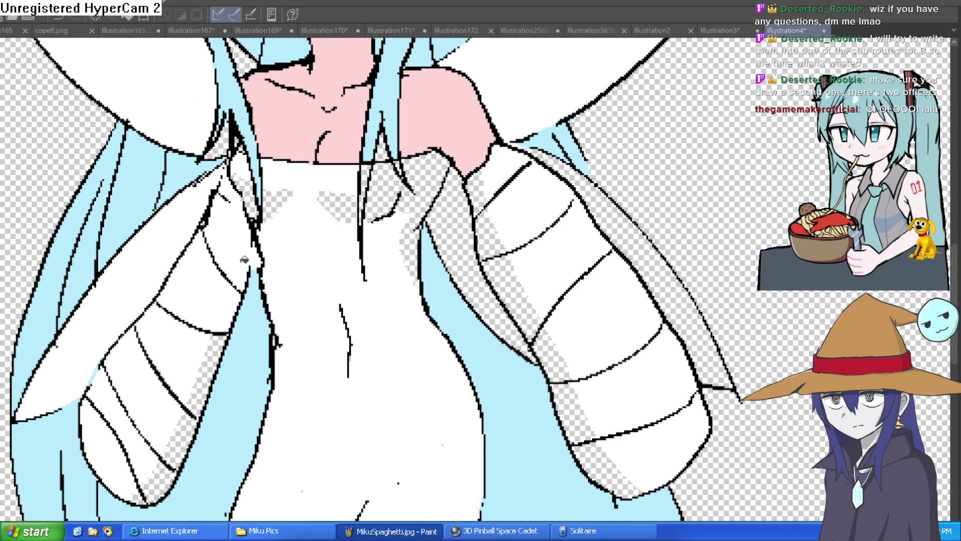
pyautogui.click(275, 198)
pyautogui.scroll(6, 364, 355)
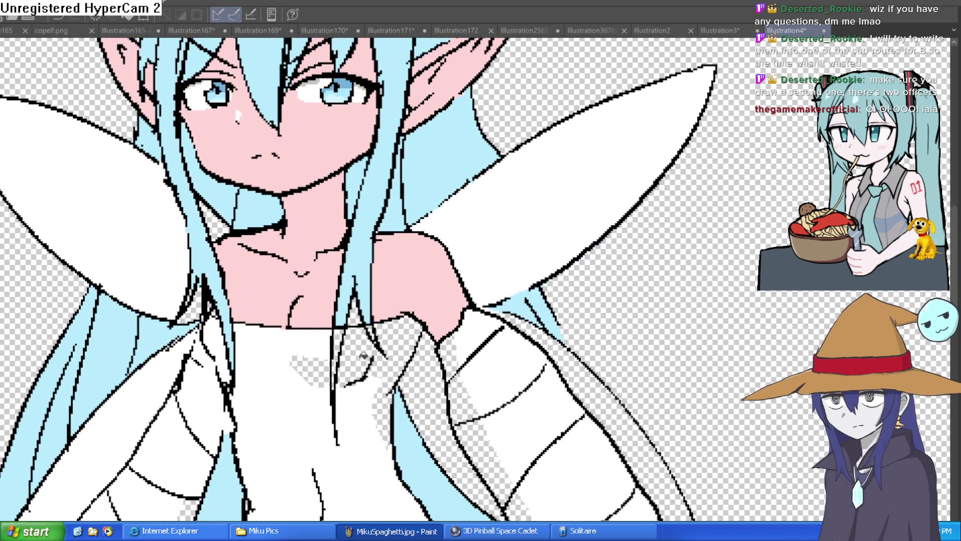
pyautogui.click(364, 355)
pyautogui.click(318, 370)
# - Fill the remaining transparent gaps on both of Wren's sleeves with white
pyautogui.click(406, 344)
pyautogui.click(382, 410)
pyautogui.click(453, 361)
pyautogui.click(463, 400)
pyautogui.scroll(-5, 463, 400)
pyautogui.click(466, 320)
pyautogui.click(520, 390)
pyautogui.click(524, 401)
pyautogui.click(559, 480)
pyautogui.click(170, 373)
pyautogui.click(146, 459)
# - Sample a colour from the drawing and fit the whole Wren figure in the window
pyautogui.scroll(-3, 325, 281)
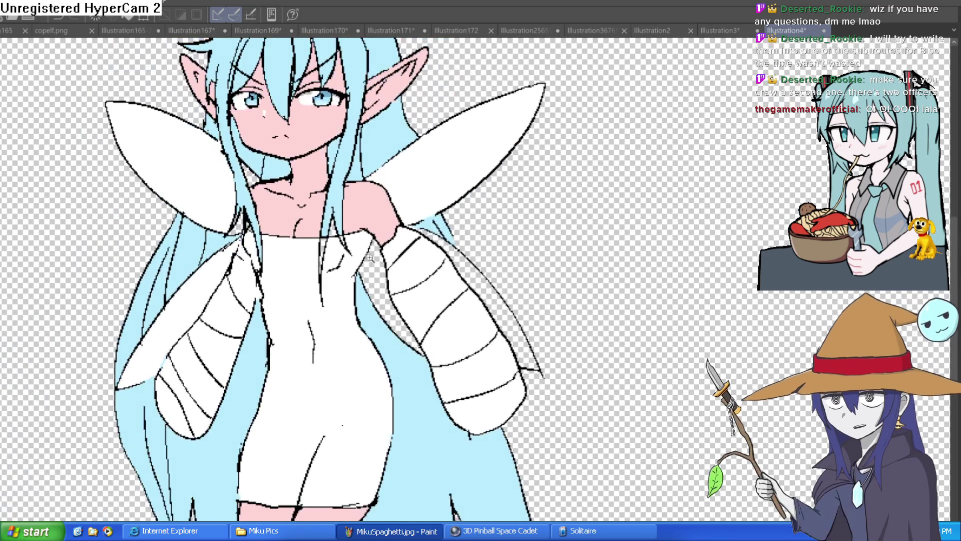
pyautogui.scroll(2, 355, 251)
pyautogui.click(343, 251)
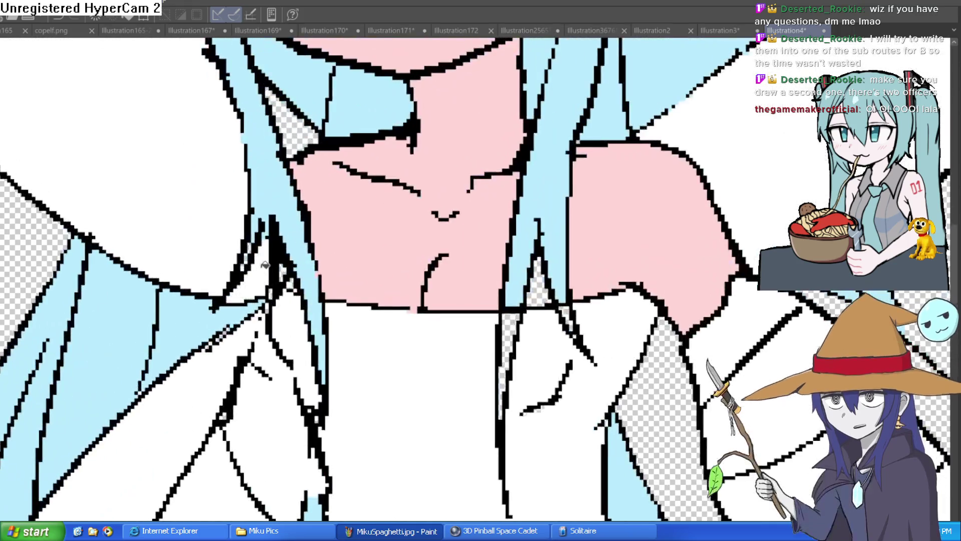
pyautogui.scroll(-3, 490, 260)
pyautogui.scroll(3, 453, 242)
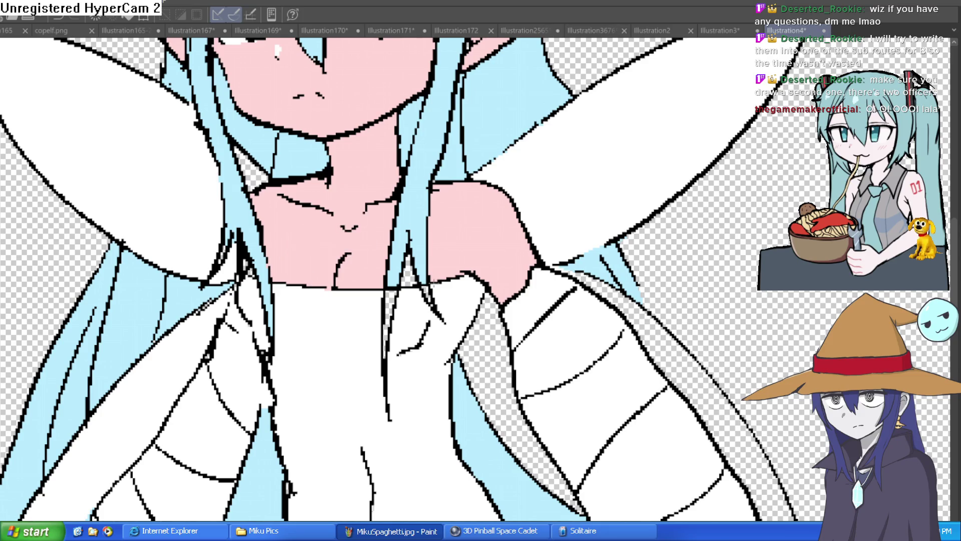
pyautogui.keyDown('alt'); pyautogui.click(407, 197); pyautogui.keyUp('alt')
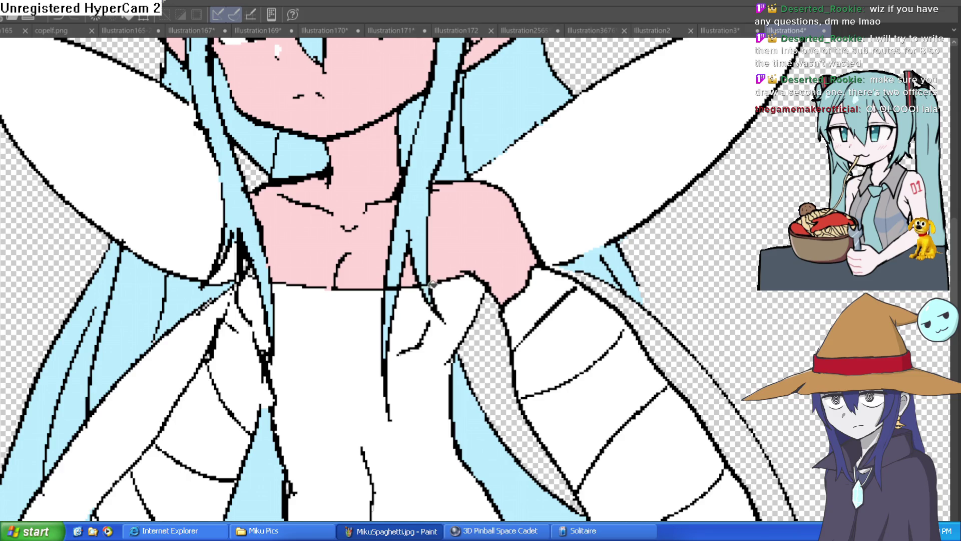
pyautogui.hotkey('ctrl', '0')
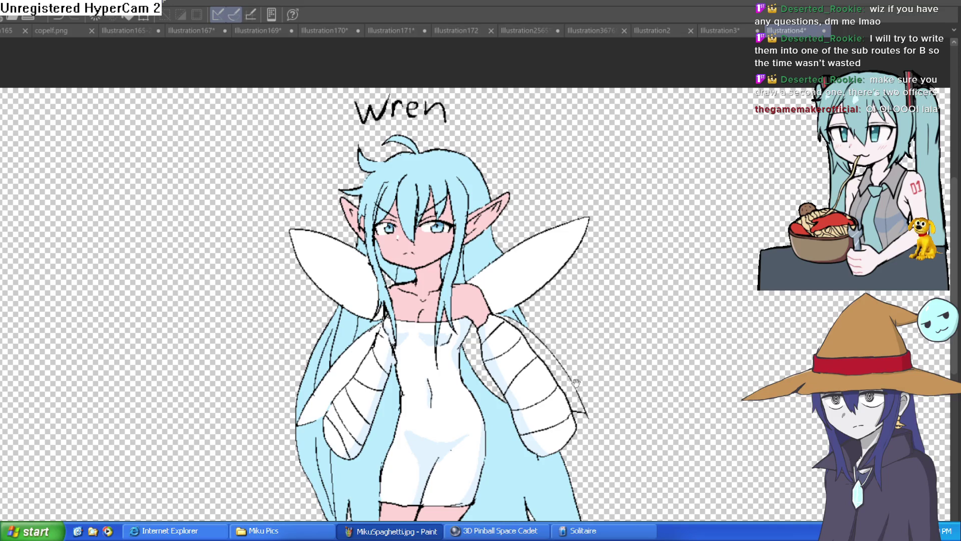
# - Clear the stray light-blue hair patch beside Wren's right arm
pyautogui.scroll(2, 553, 363)
pyautogui.click(569, 346)
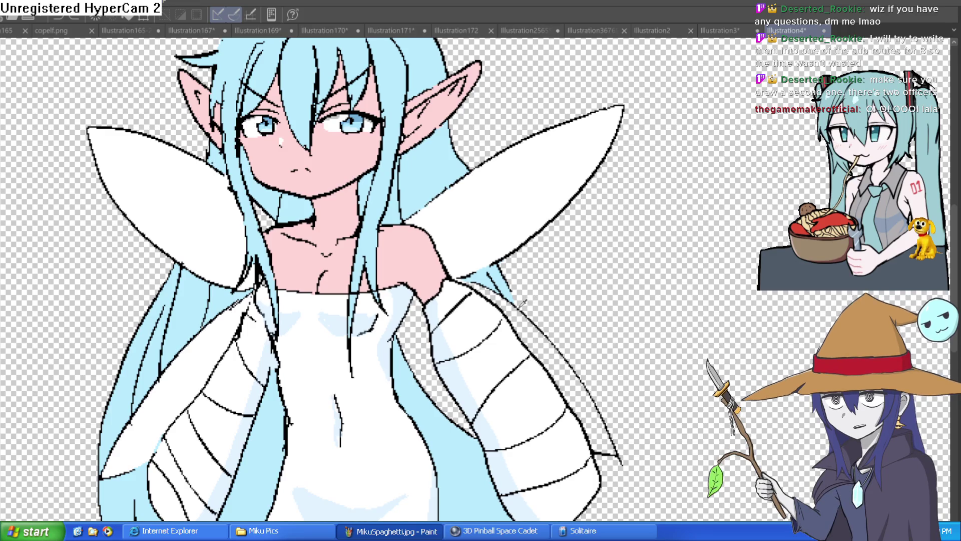
pyautogui.moveTo(519, 311); pyautogui.dragTo(506, 257)
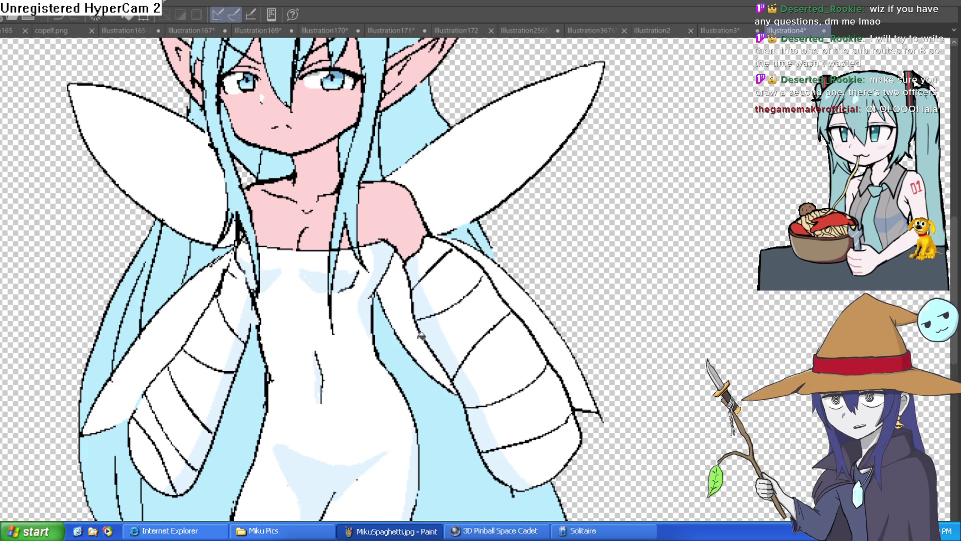
pyautogui.scroll(-3, 469, 304)
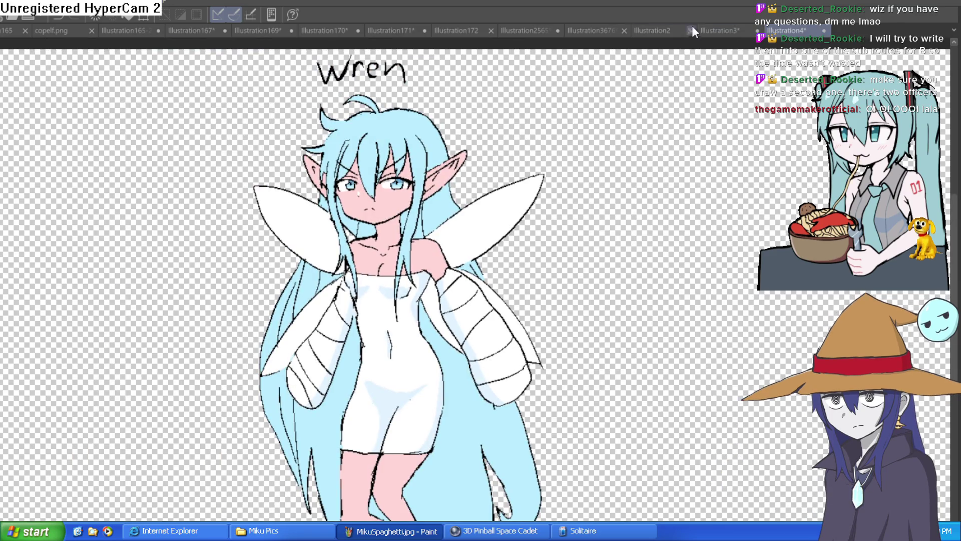
# - Switch through the document tabs to the Illustration165-2 police officer drawing
pyautogui.click(723, 28)
pyautogui.click(651, 29)
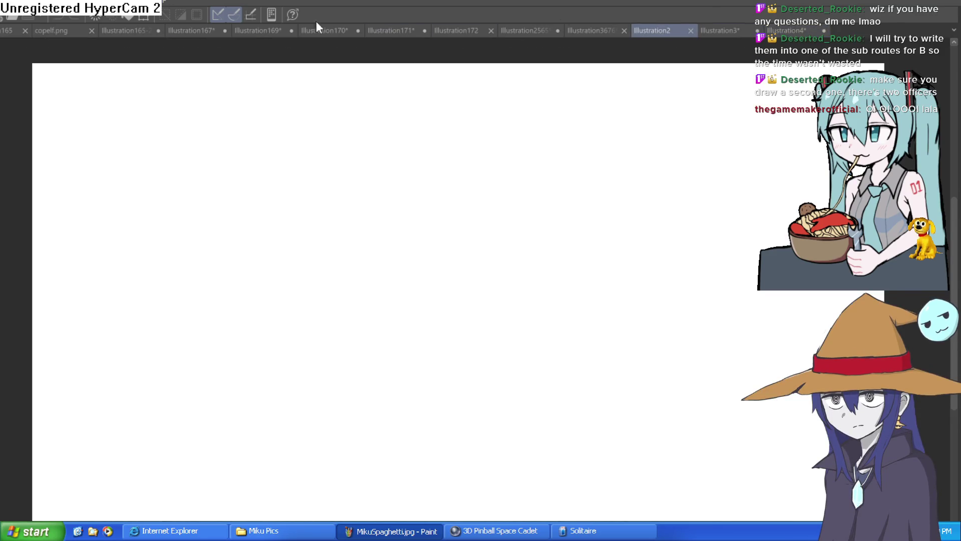
pyautogui.click(197, 29)
pyautogui.click(130, 29)
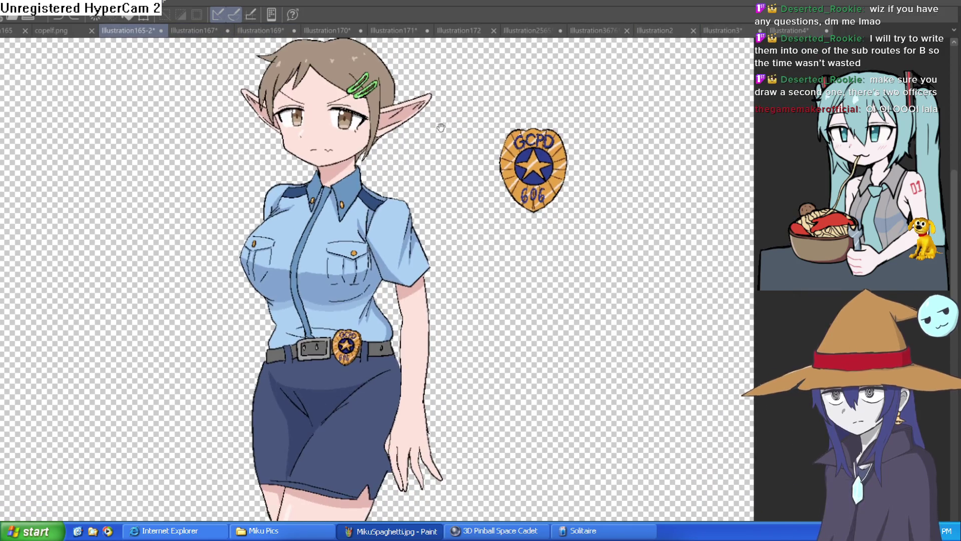
pyautogui.moveTo(532, 120); pyautogui.dragTo(494, 96)
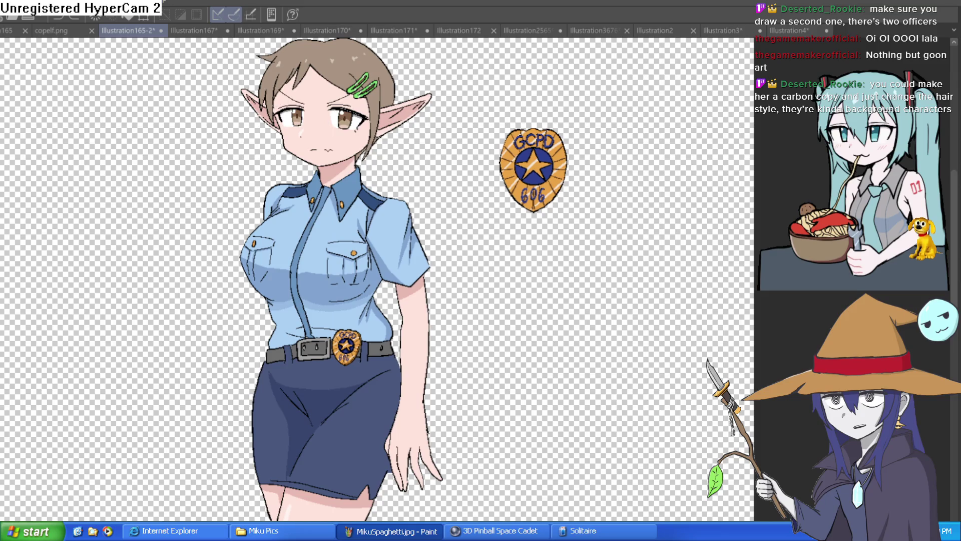
# - Glance back at Wren, then switch to the copelf.png officer drawing
pyautogui.click(782, 31)
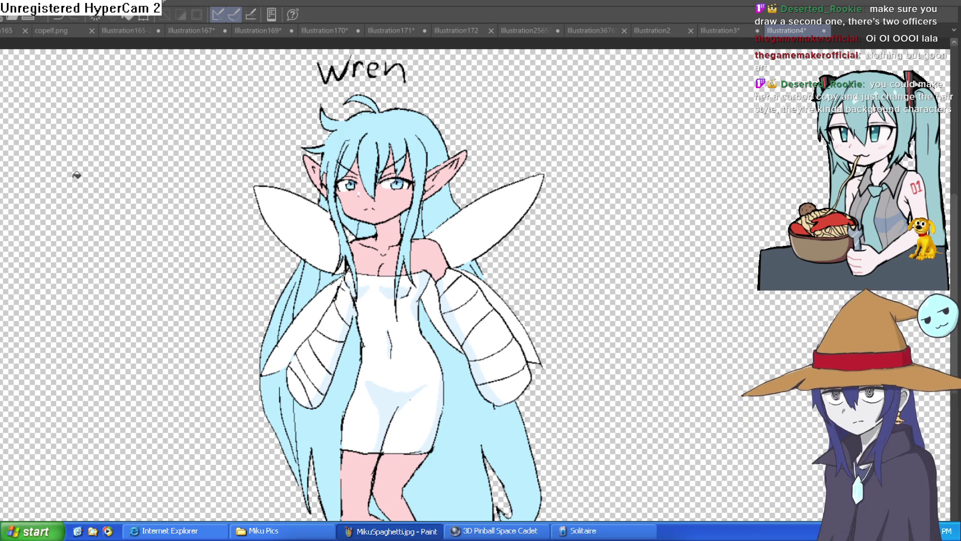
pyautogui.click(184, 29)
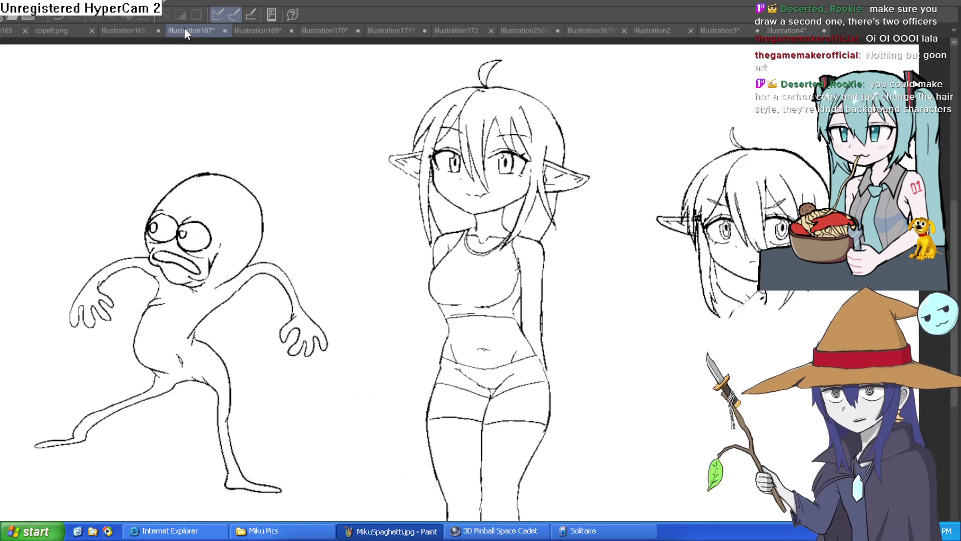
pyautogui.click(131, 33)
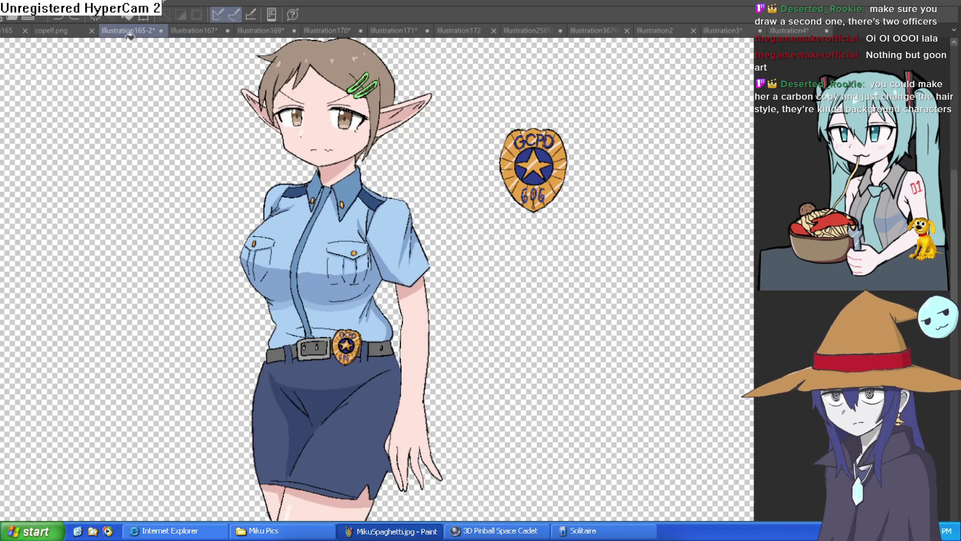
pyautogui.click(74, 34)
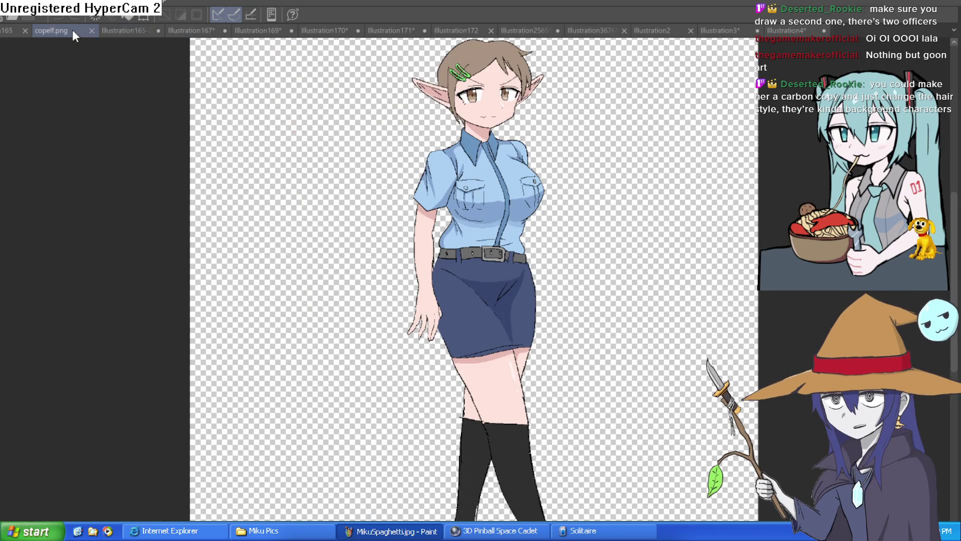
# - Zoom in on the elf officer's face, sketch a trial hair strand left of it, then undo it
pyautogui.scroll(3, 528, 145)
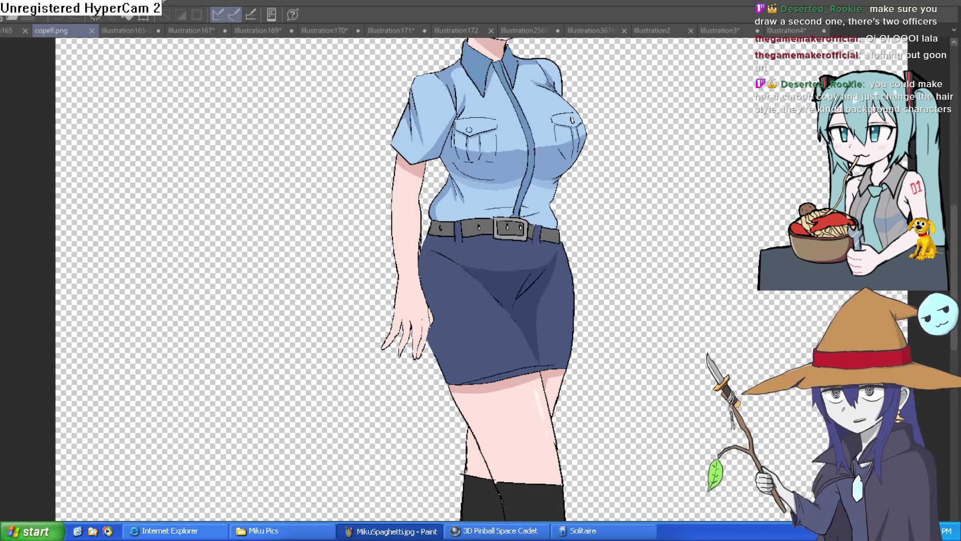
pyautogui.scroll(-2, 528, 146)
pyautogui.scroll(3, 528, 145)
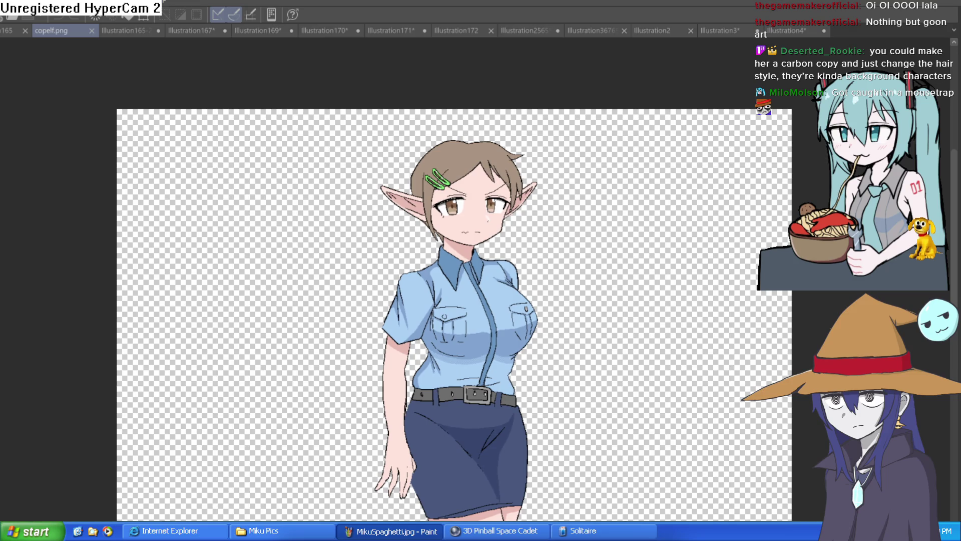
pyautogui.scroll(3, 426, 190)
pyautogui.scroll(-2, 427, 190)
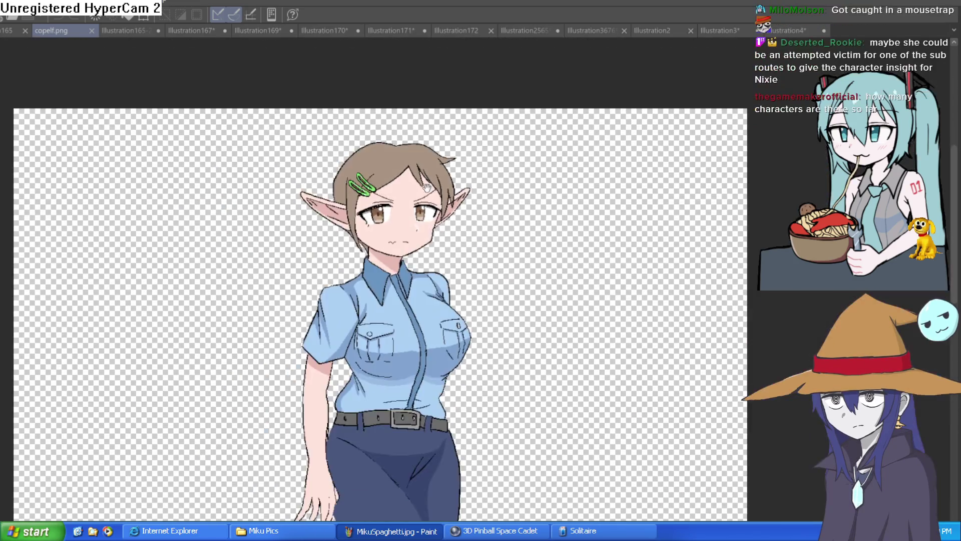
pyautogui.scroll(1, 482, 258)
pyautogui.moveTo(309, 174); pyautogui.dragTo(321, 271)
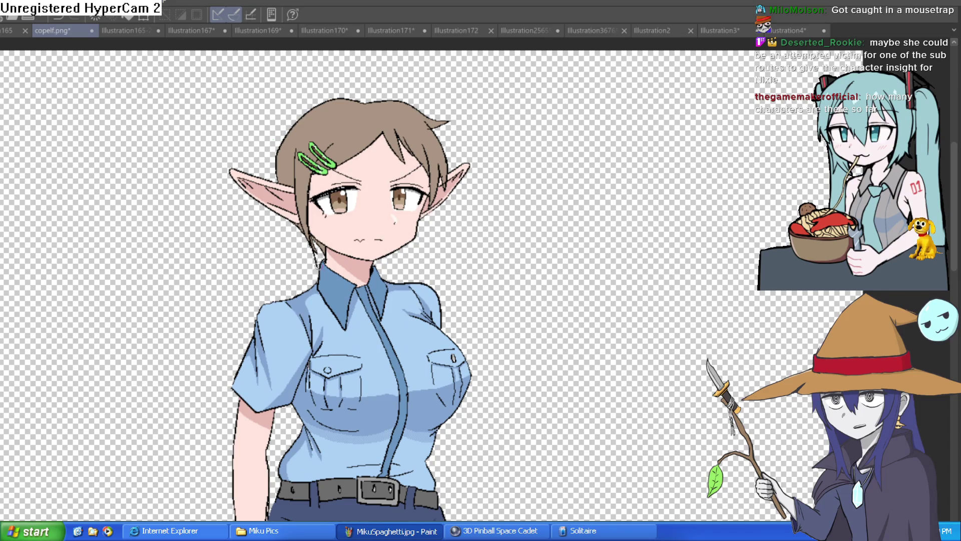
pyautogui.hotkey('ctrl', 'z')
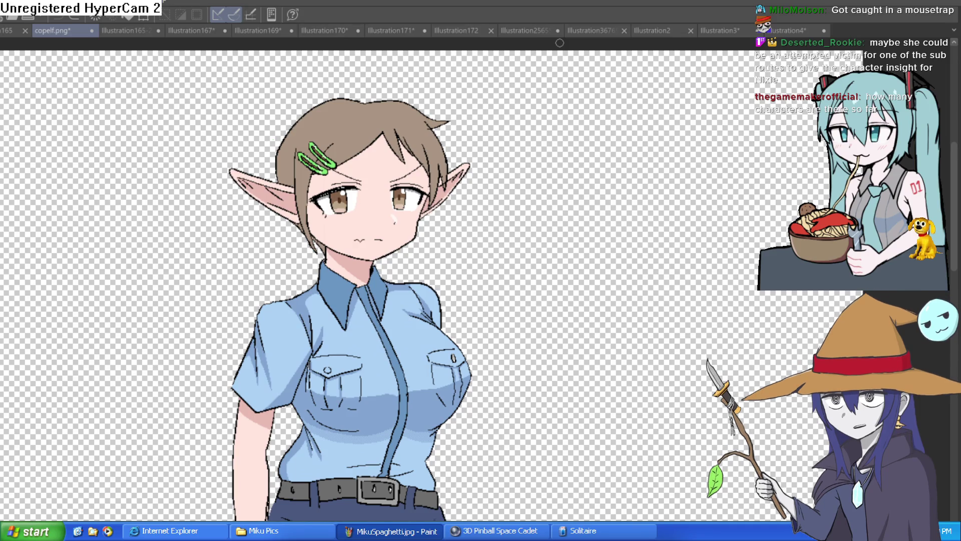
pyautogui.scroll(-1, 447, 164)
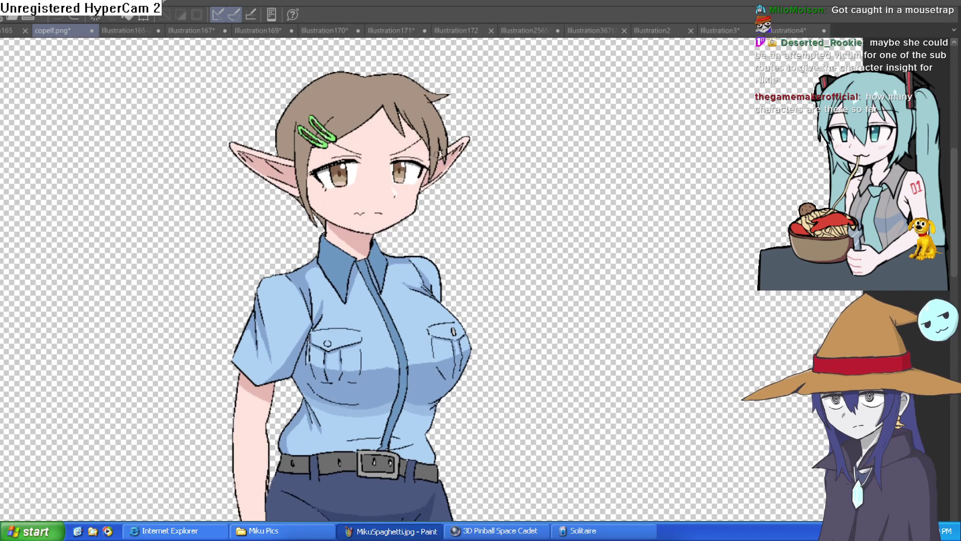
# - Draw long hair strands down across the officer's collar and right side, undoing the overlong ones
pyautogui.moveTo(311, 152)
pyautogui.mouseDown()
pyautogui.moveTo(337, 373)
pyautogui.moveTo(297, 175)
pyautogui.mouseUp()
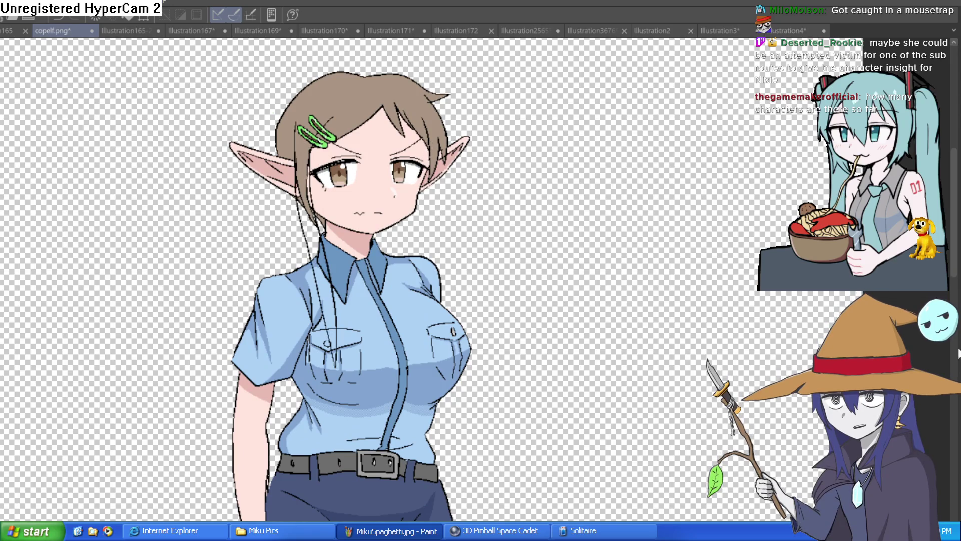
pyautogui.hotkey('ctrl', 'z')
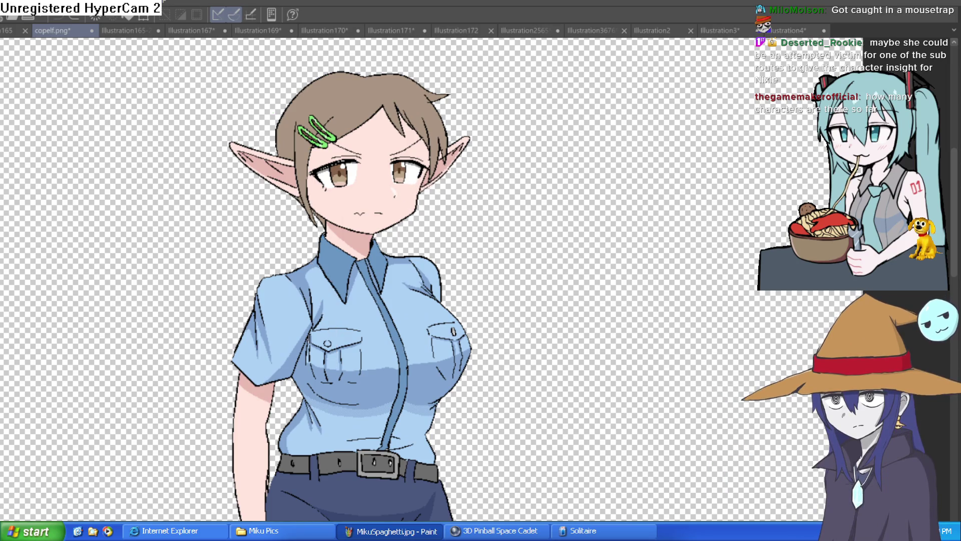
pyautogui.moveTo(383, 213); pyautogui.dragTo(383, 237)
pyautogui.moveTo(311, 180)
pyautogui.mouseDown()
pyautogui.moveTo(347, 400)
pyautogui.moveTo(296, 228)
pyautogui.moveTo(299, 198)
pyautogui.moveTo(269, 309)
pyautogui.mouseUp()
pyautogui.moveTo(440, 214); pyautogui.dragTo(478, 443)
pyautogui.hotkey('ctrl', 'z')
pyautogui.moveTo(450, 284); pyautogui.dragTo(434, 171)
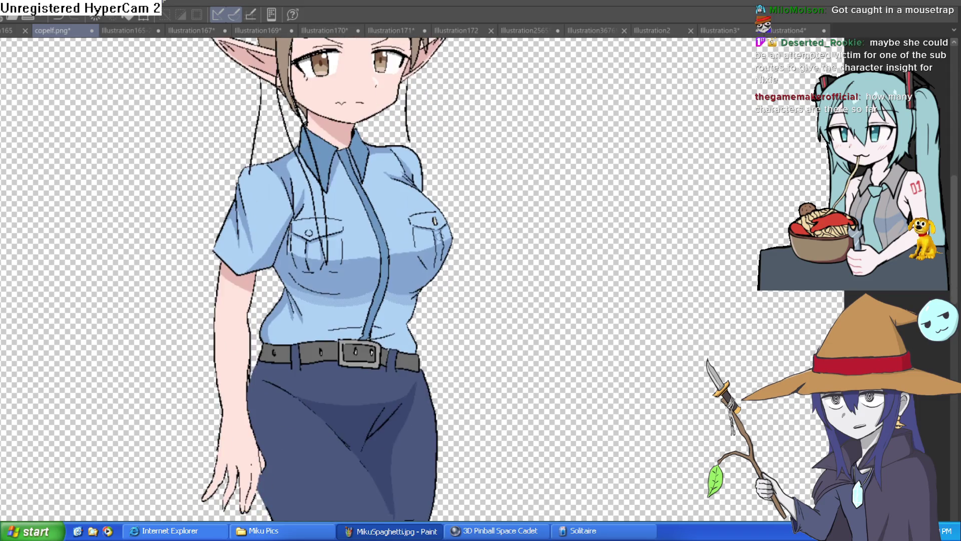
pyautogui.moveTo(441, 302); pyautogui.dragTo(432, 355)
pyautogui.moveTo(464, 286); pyautogui.dragTo(524, 294)
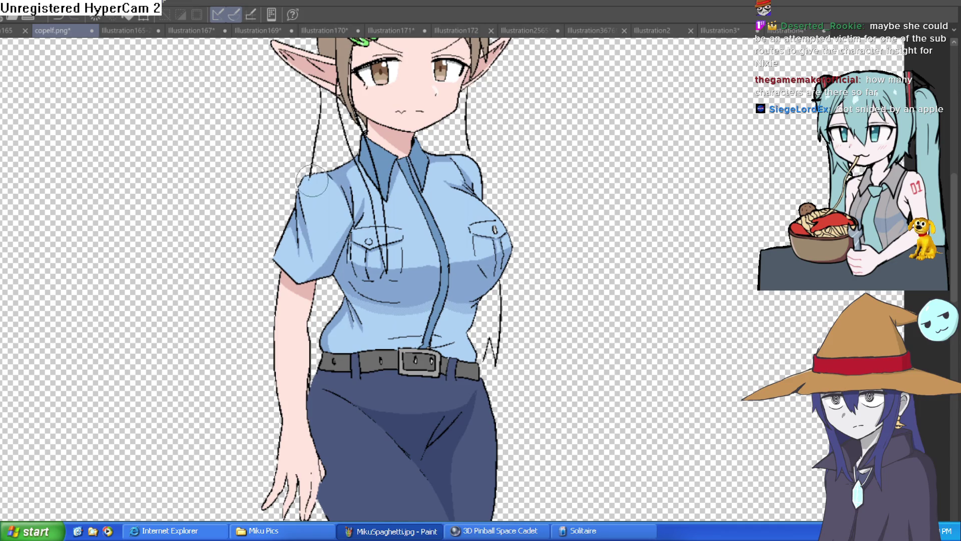
# - Draw a hair strand beside the face and a forehead hairline, undoing a stray stroke
pyautogui.moveTo(370, 89); pyautogui.dragTo(370, 155)
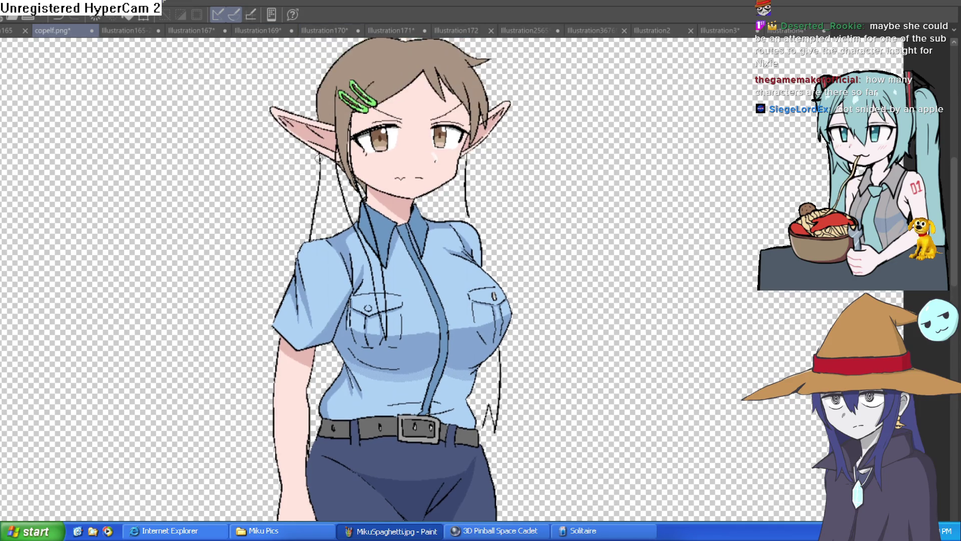
pyautogui.moveTo(321, 367); pyautogui.dragTo(329, 242)
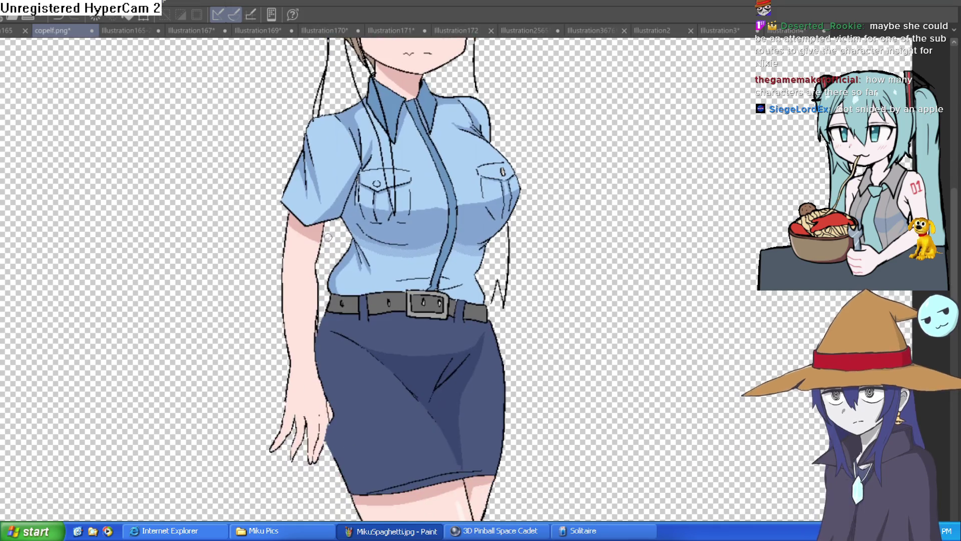
pyautogui.moveTo(531, 279); pyautogui.dragTo(530, 539)
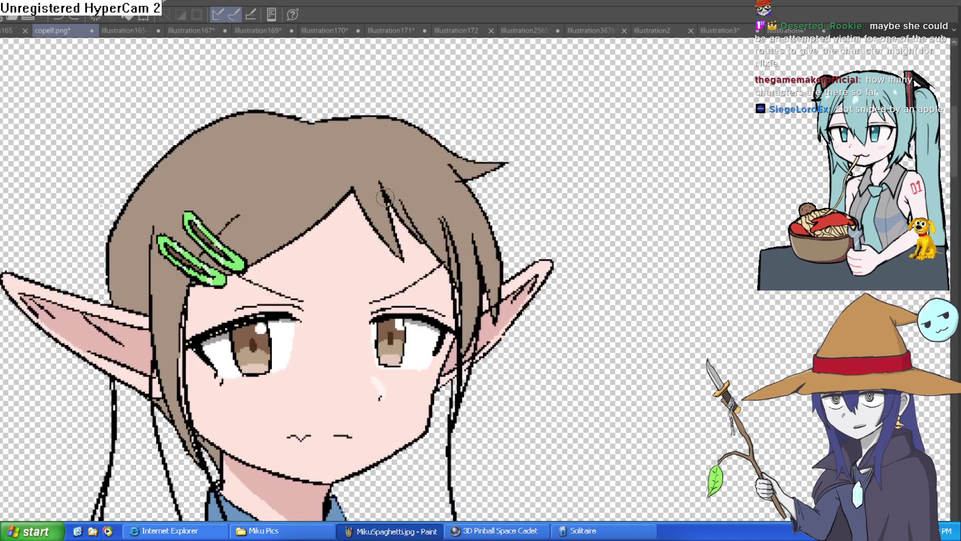
pyautogui.scroll(3, 361, 205)
pyautogui.moveTo(404, 283); pyautogui.dragTo(401, 223)
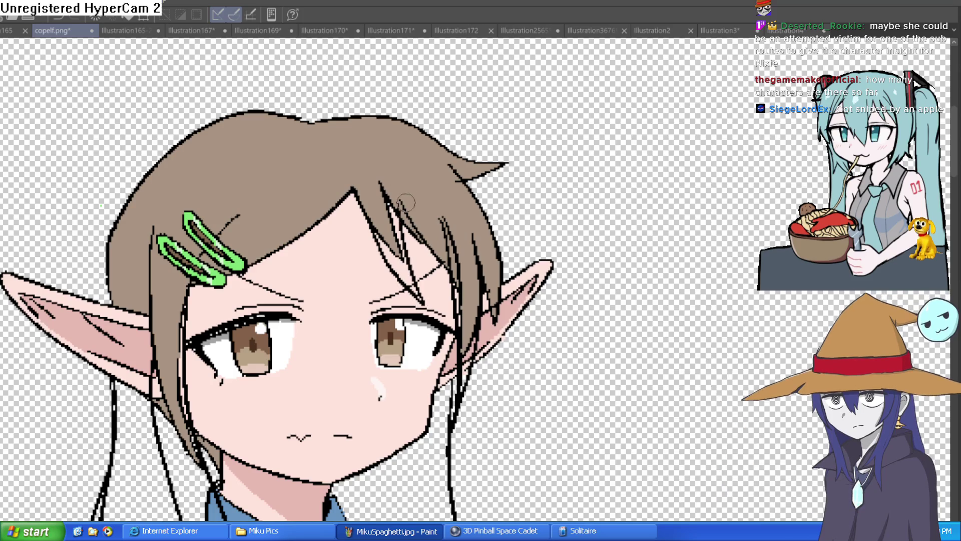
pyautogui.moveTo(354, 192); pyautogui.dragTo(248, 265)
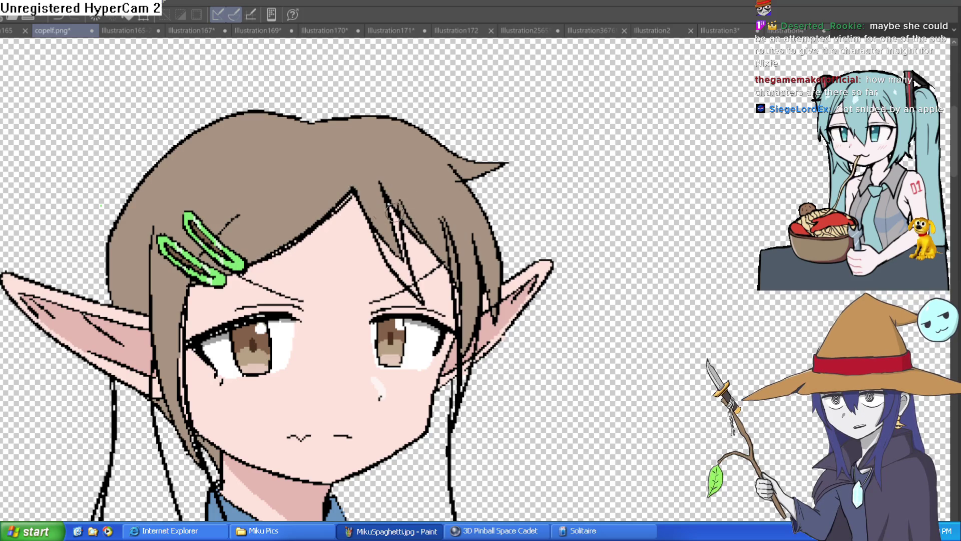
pyautogui.moveTo(403, 258); pyautogui.dragTo(394, 215)
pyautogui.hotkey('ctrl', 'z')
pyautogui.scroll(-5, 450, 226)
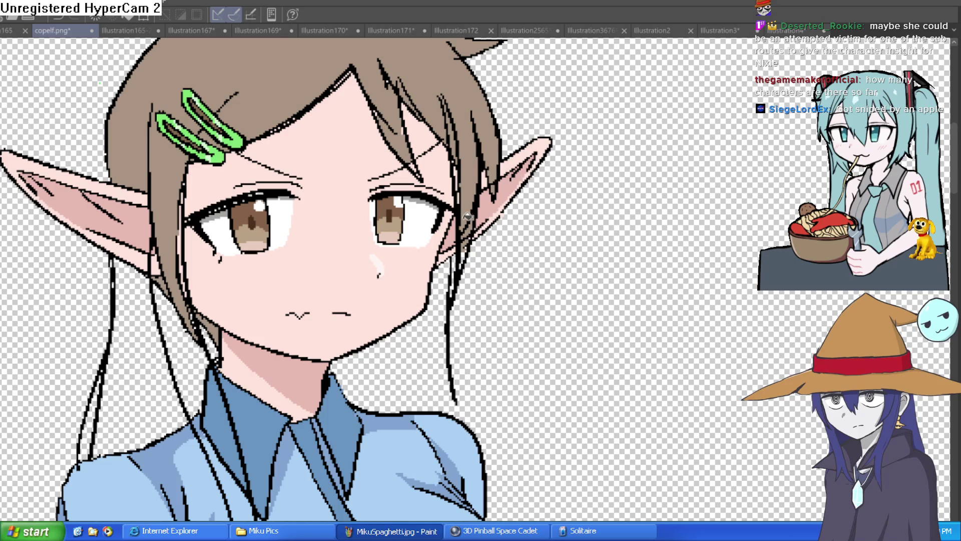
# - Fill the empty hair strands on either side of the officer's neck with brown
pyautogui.moveTo(441, 98); pyautogui.dragTo(464, 165)
pyautogui.click(174, 354)
pyautogui.scroll(-5, 300, 301)
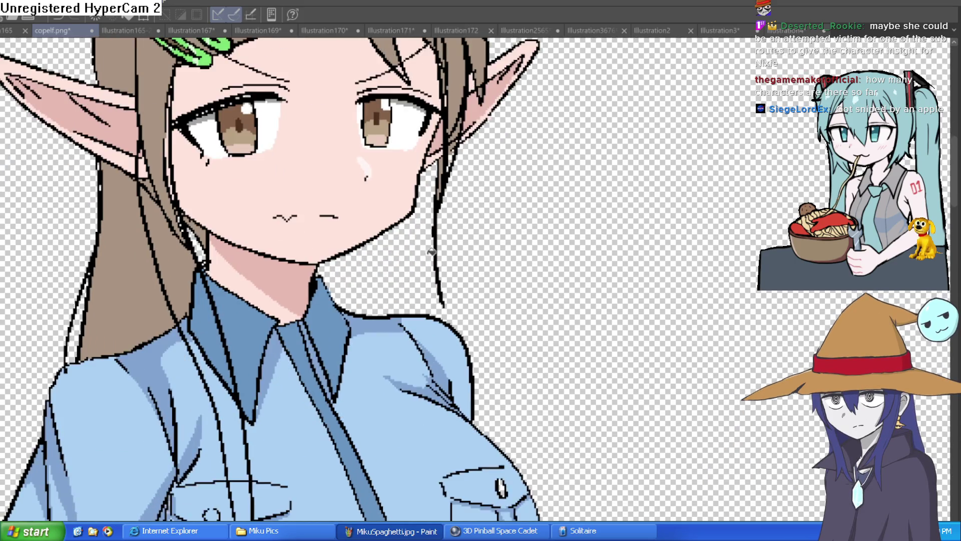
pyautogui.click(410, 227)
# - Fill the hair strand right of the shirt and the gap between arm and torso brown
pyautogui.scroll(-3, 410, 227)
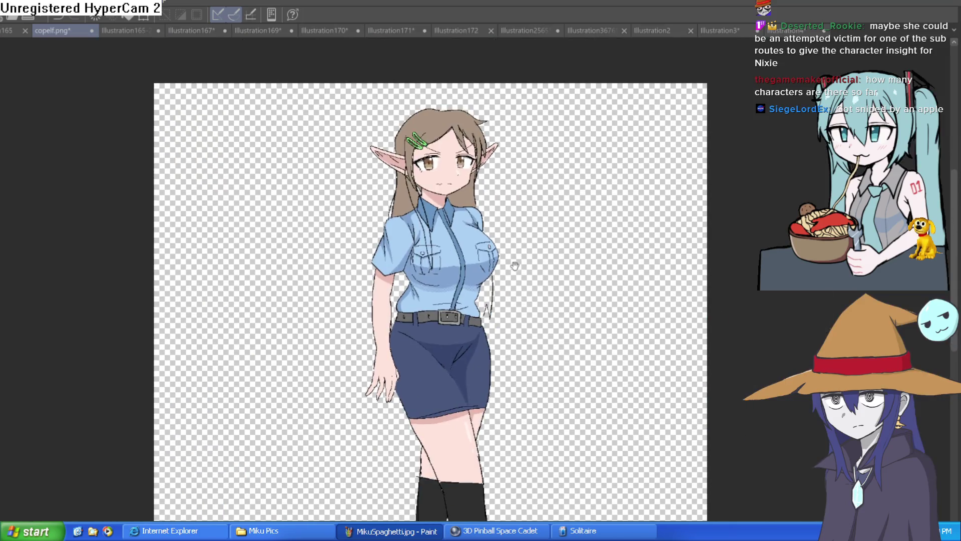
pyautogui.scroll(3, 426, 250)
pyautogui.click(492, 280)
pyautogui.click(271, 265)
pyautogui.scroll(-3, 416, 233)
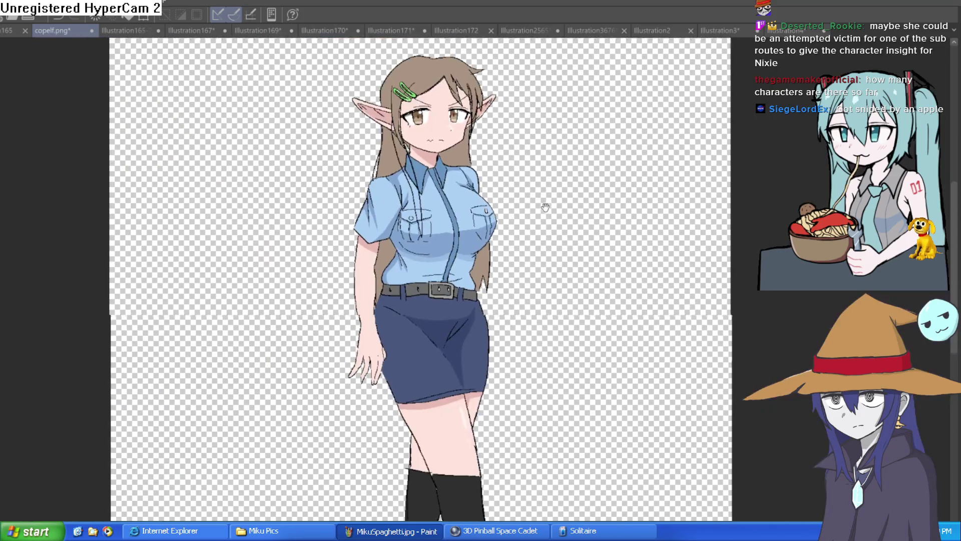
pyautogui.scroll(1, 502, 251)
pyautogui.scroll(3, 414, 188)
pyautogui.scroll(1, 414, 187)
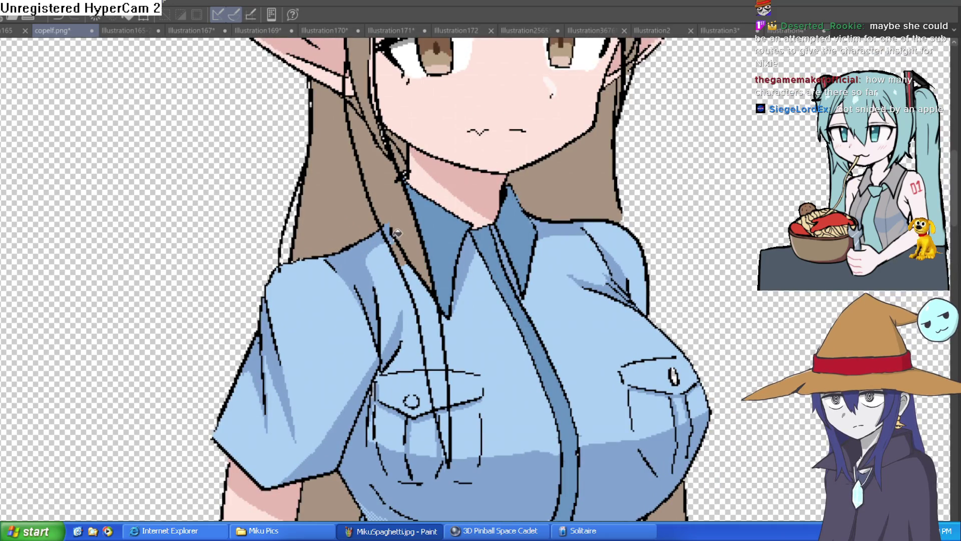
# - Fill the hair strand over the shirt brown, down along the pocket flap
pyautogui.click(420, 267)
pyautogui.click(435, 295)
pyautogui.click(442, 383)
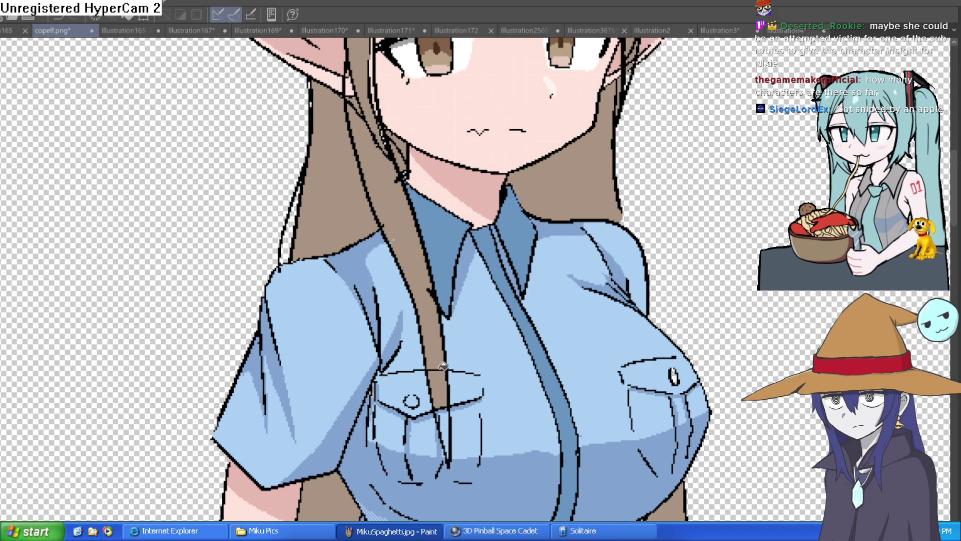
pyautogui.scroll(-3, 444, 383)
pyautogui.click(432, 336)
pyautogui.click(431, 317)
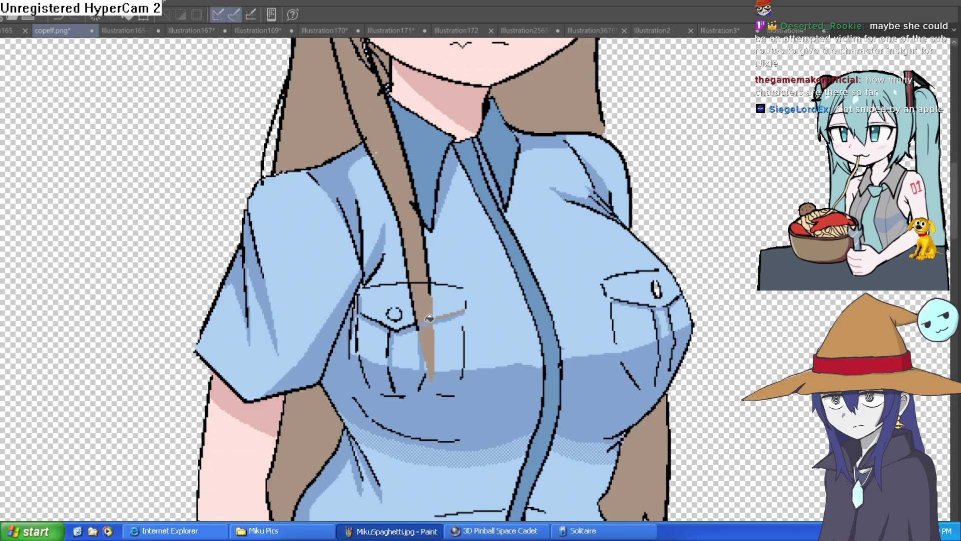
# - Zoom in on the shoulder and paint brown along the hair edge there
pyautogui.moveTo(452, 247); pyautogui.dragTo(453, 310)
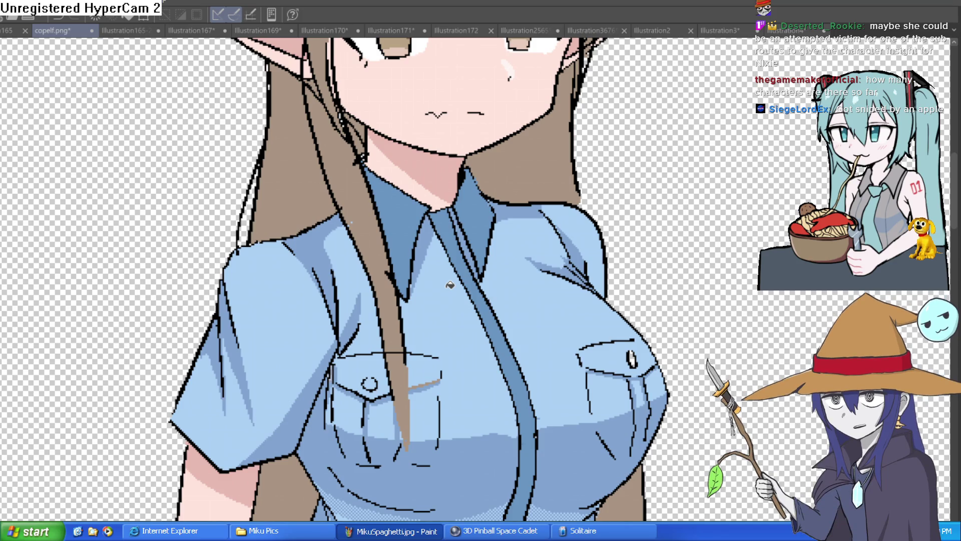
pyautogui.scroll(-5, 450, 284)
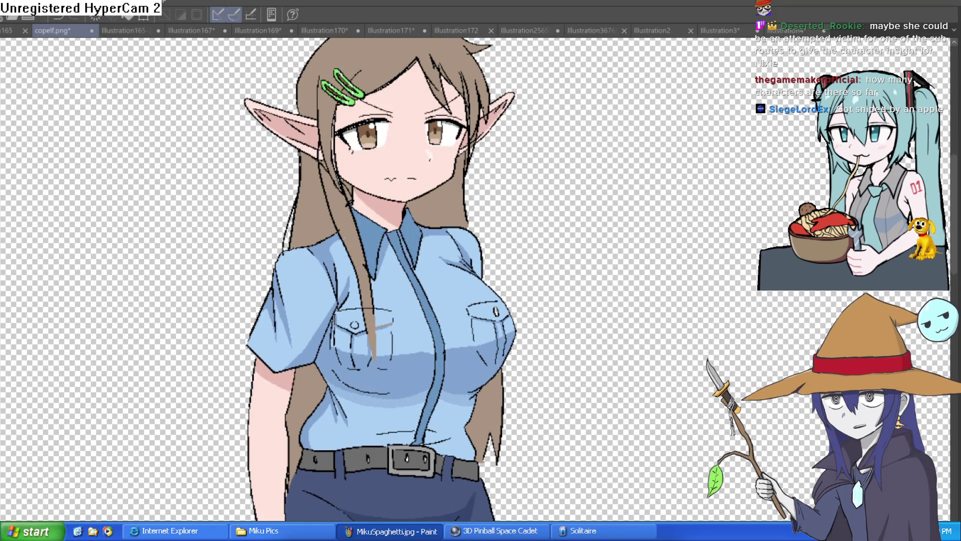
pyautogui.click(375, 297)
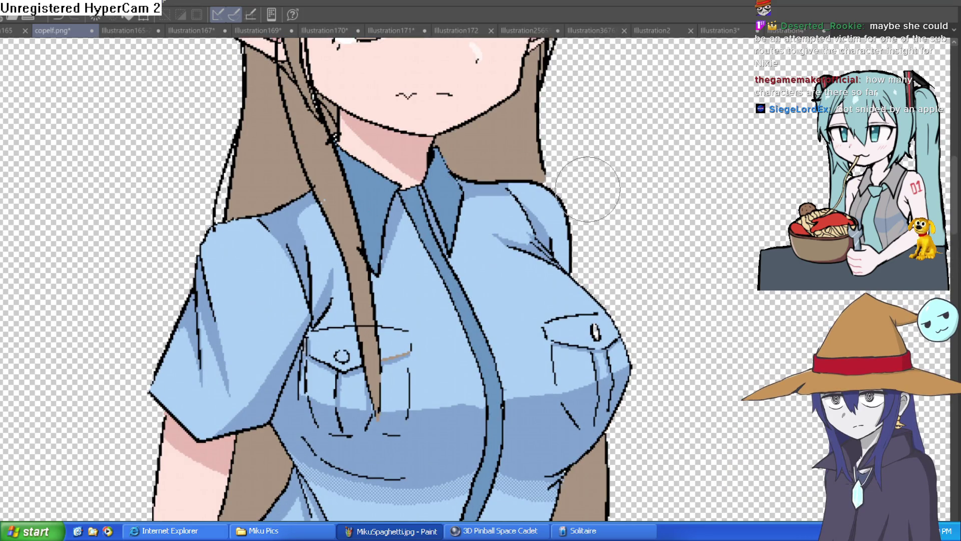
pyautogui.scroll(-2, 480, 368)
pyautogui.click(416, 214)
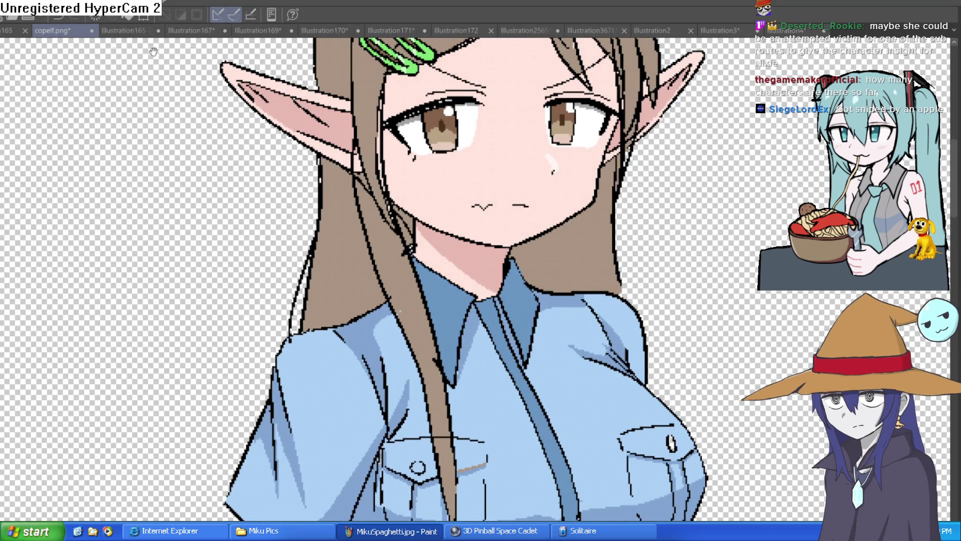
pyautogui.moveTo(114, 53); pyautogui.dragTo(142, 142)
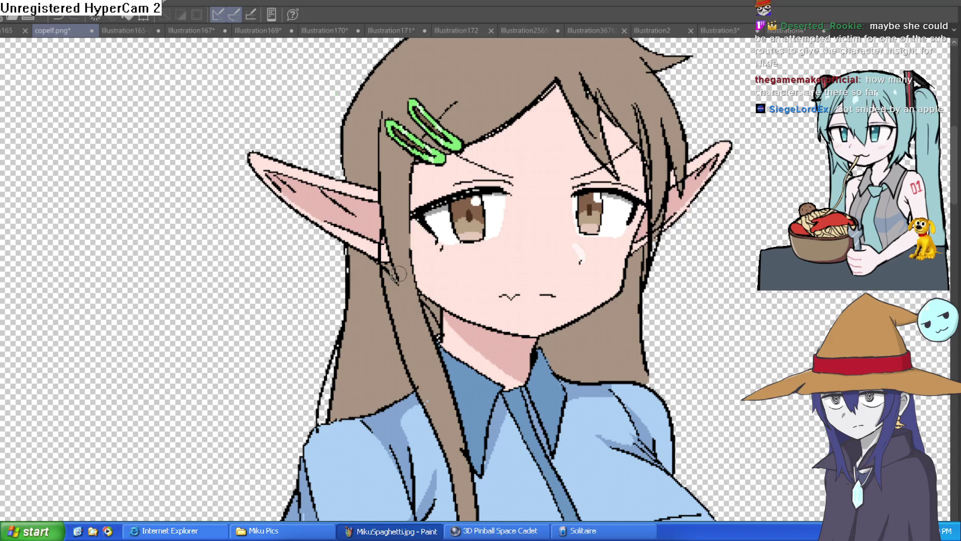
pyautogui.hotkey('ctrl', '-')
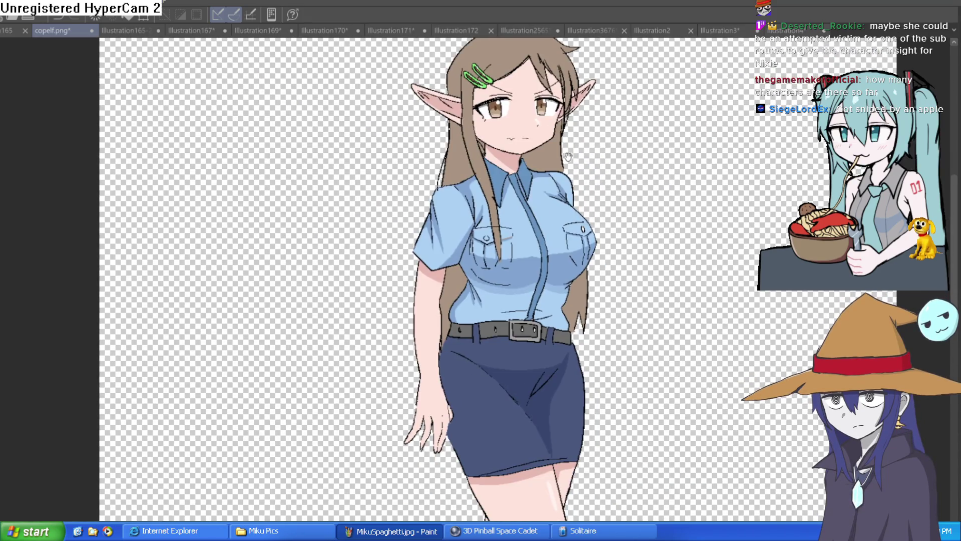
pyautogui.hotkey('ctrl', '+')
pyautogui.moveTo(433, 166); pyautogui.dragTo(430, 201)
pyautogui.moveTo(435, 146); pyautogui.dragTo(440, 173)
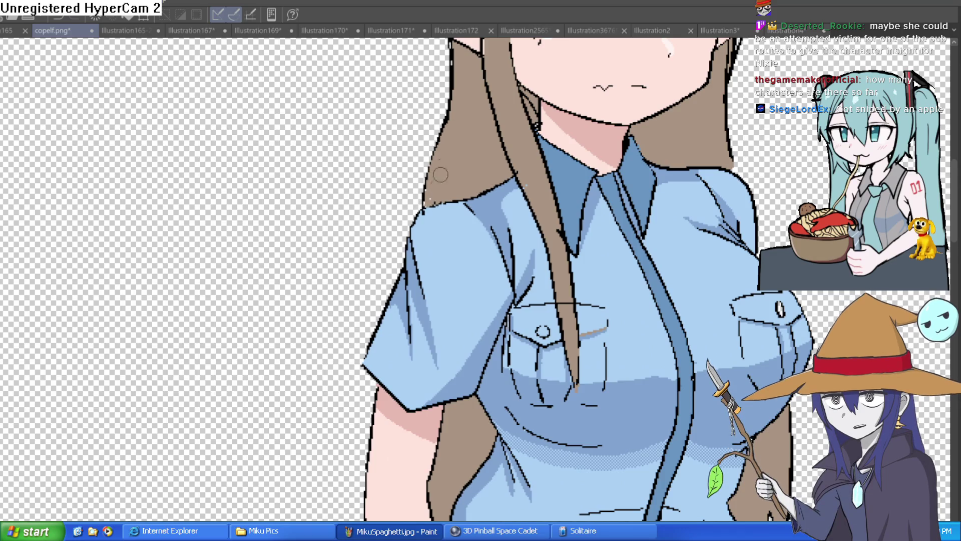
# - Draw a new hair-strand line from the collar toward the pocket, discarding a stray line
pyautogui.hotkey('ctrl', '-')
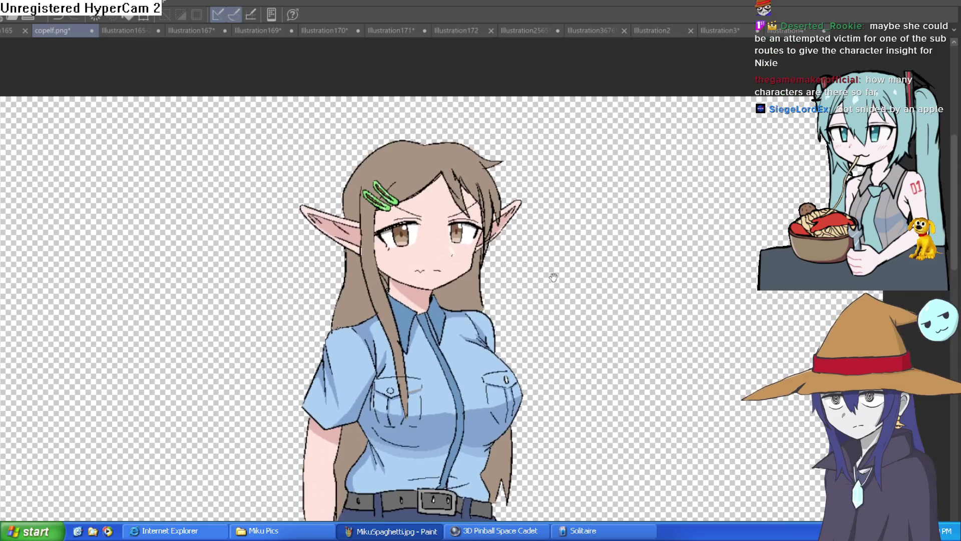
pyautogui.moveTo(549, 278); pyautogui.dragTo(525, 187)
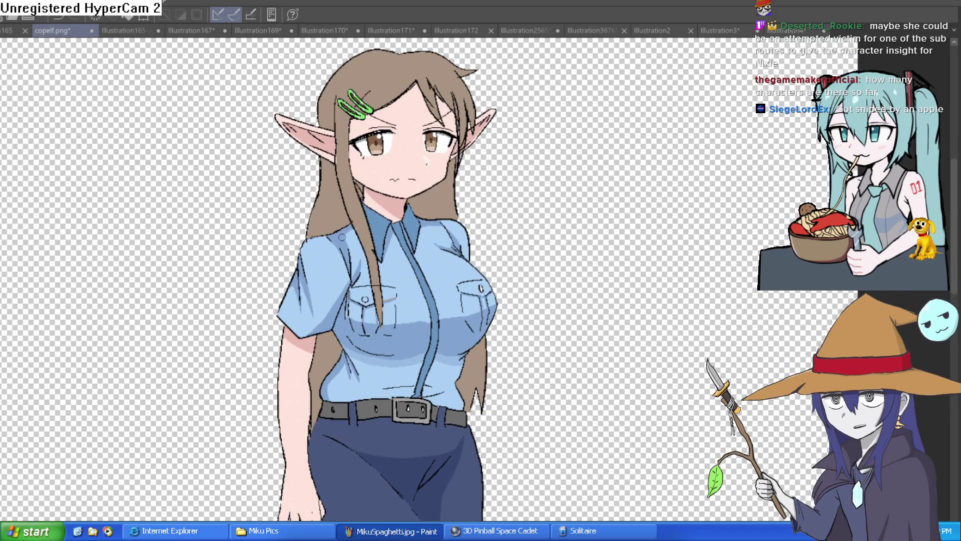
pyautogui.scroll(3, 453, 187)
pyautogui.moveTo(427, 156)
pyautogui.mouseDown()
pyautogui.moveTo(446, 388)
pyautogui.moveTo(460, 418)
pyautogui.mouseUp()
pyautogui.hotkey('ctrl', 'z')
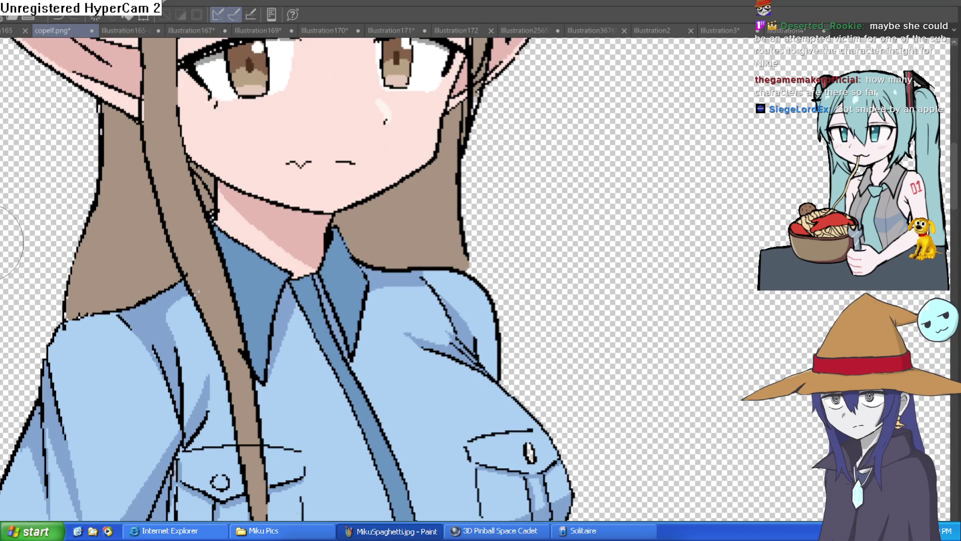
pyautogui.moveTo(484, 196); pyautogui.dragTo(469, 154)
pyautogui.moveTo(408, 117)
pyautogui.mouseDown()
pyautogui.moveTo(428, 247)
pyautogui.moveTo(488, 446)
pyautogui.moveTo(430, 329)
pyautogui.moveTo(381, 129)
pyautogui.mouseUp()
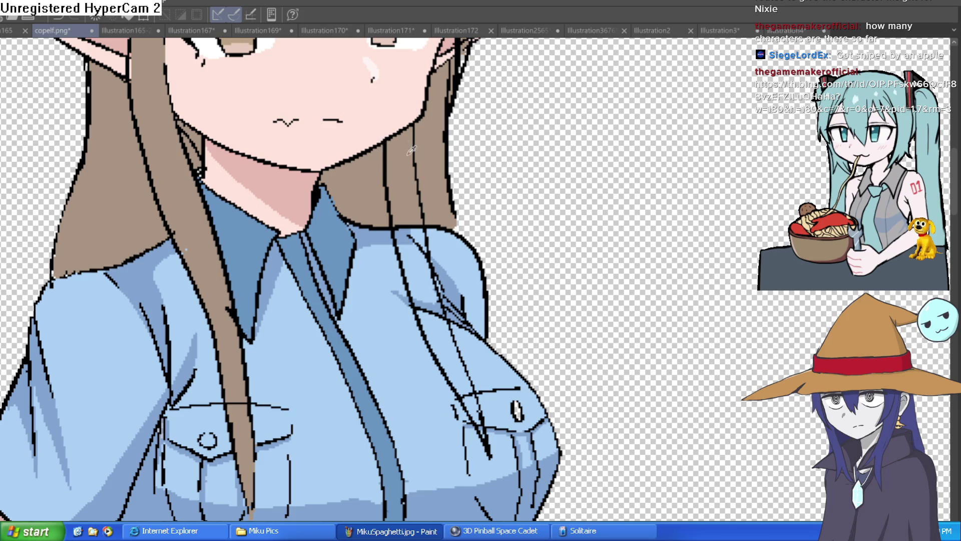
# - Fill the new strand brown and brush it down to the pocket, undoing a spilled fill
pyautogui.click(410, 235)
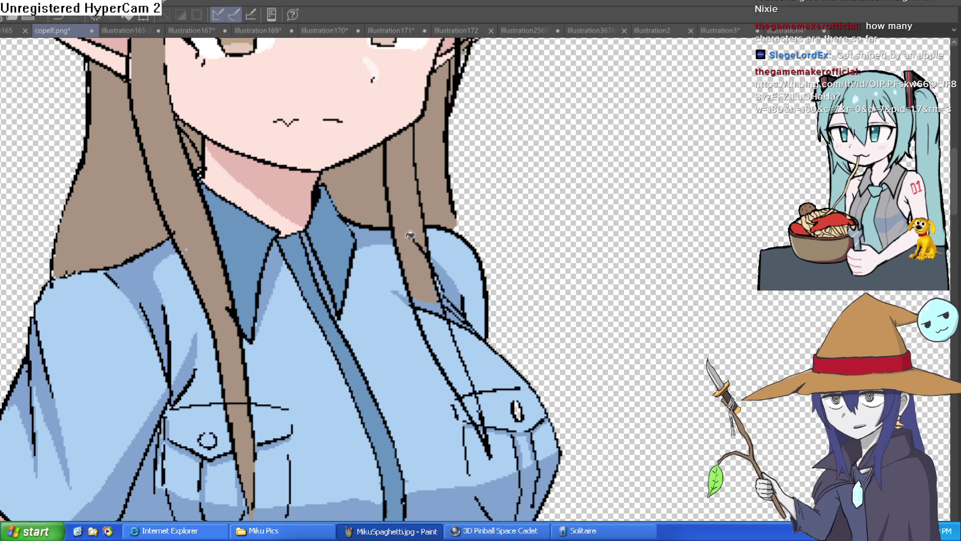
pyautogui.click(433, 308)
pyautogui.click(472, 395)
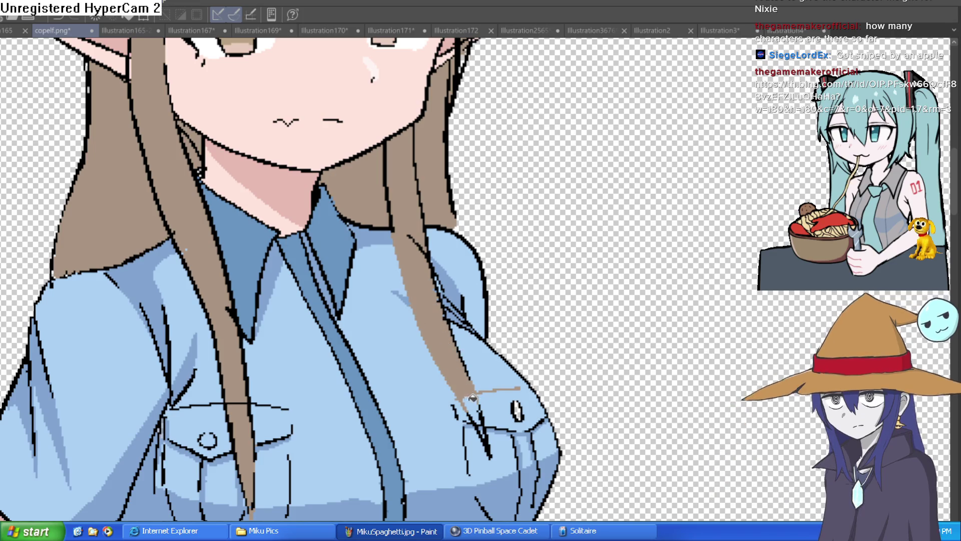
pyautogui.hotkey('ctrl', 'z')
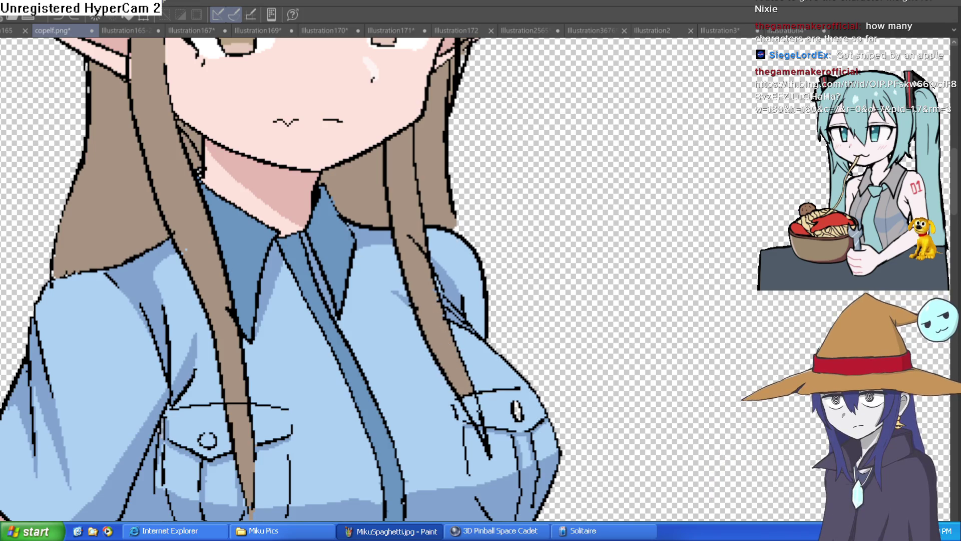
pyautogui.scroll(5, 374, 327)
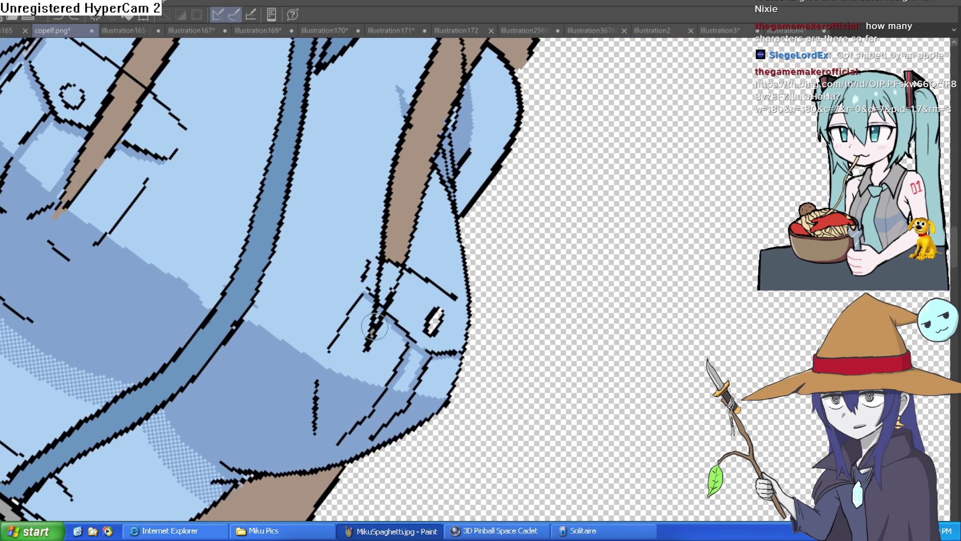
pyautogui.moveTo(375, 327)
pyautogui.mouseDown()
pyautogui.moveTo(398, 226)
pyautogui.moveTo(411, 234)
pyautogui.mouseUp()
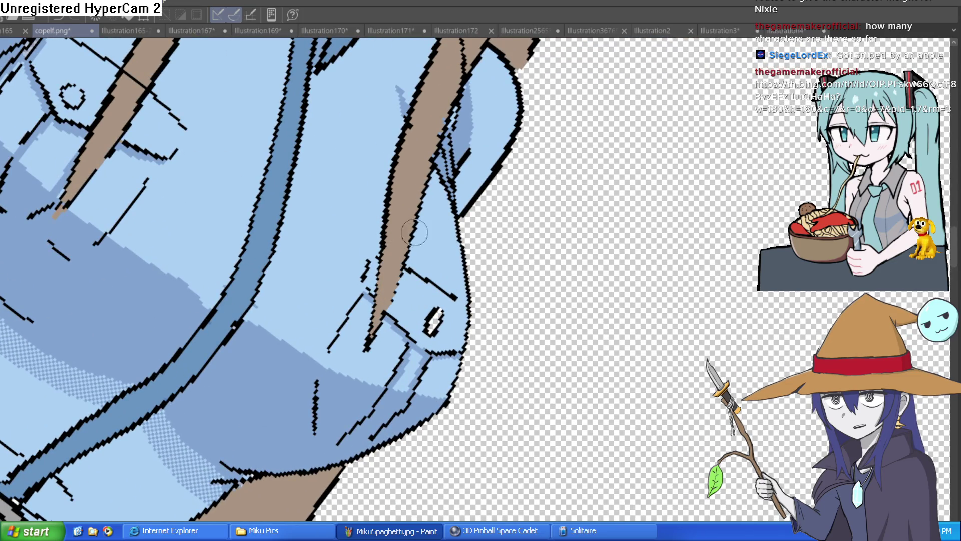
# - Tilt the canvas view to check the chin and collar, then rotate it back upright
pyautogui.scroll(2, 411, 234)
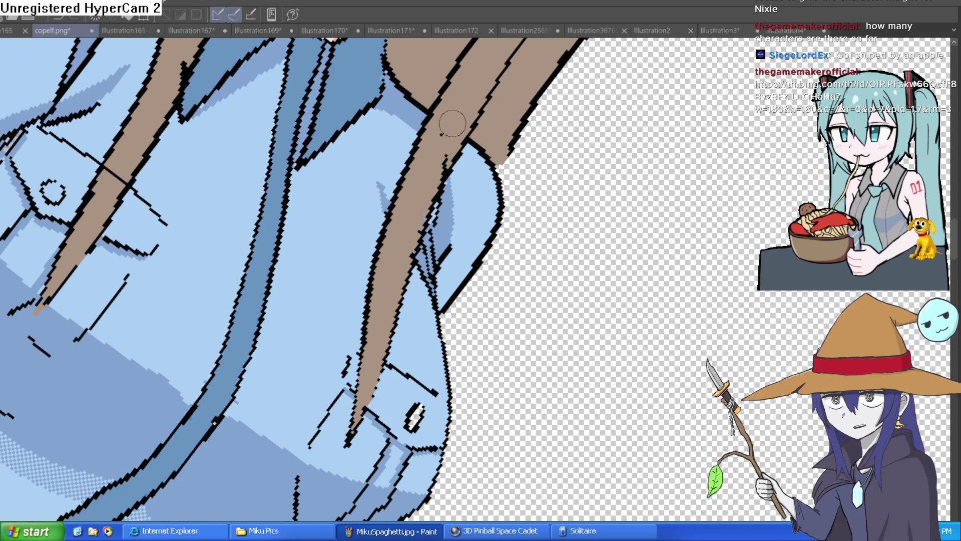
pyautogui.moveTo(452, 127); pyautogui.dragTo(481, 266)
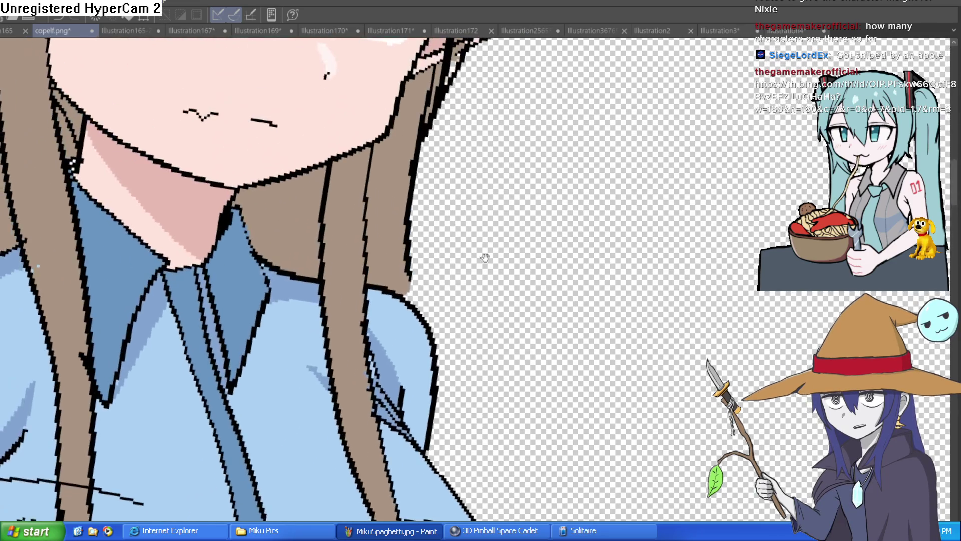
pyautogui.scroll(-3, 481, 266)
pyautogui.scroll(2, 507, 299)
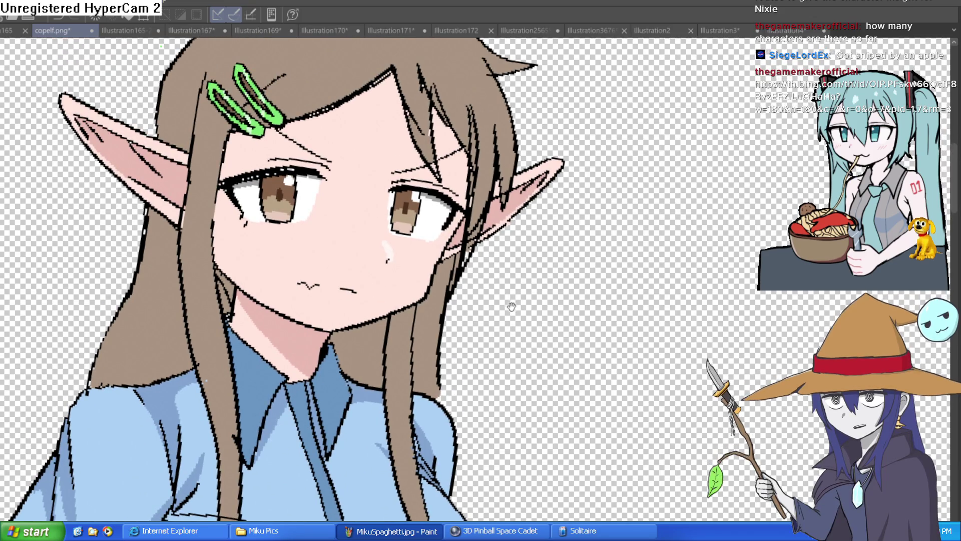
pyautogui.scroll(-2, 511, 306)
pyautogui.press('^')
pyautogui.scroll(2, 543, 259)
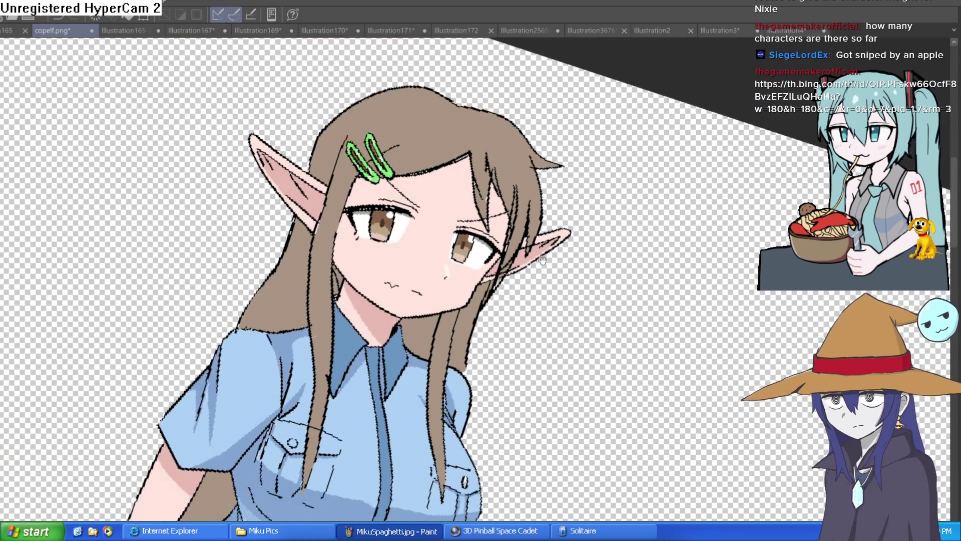
pyautogui.press('-')
pyautogui.press('-')
pyautogui.press('-')
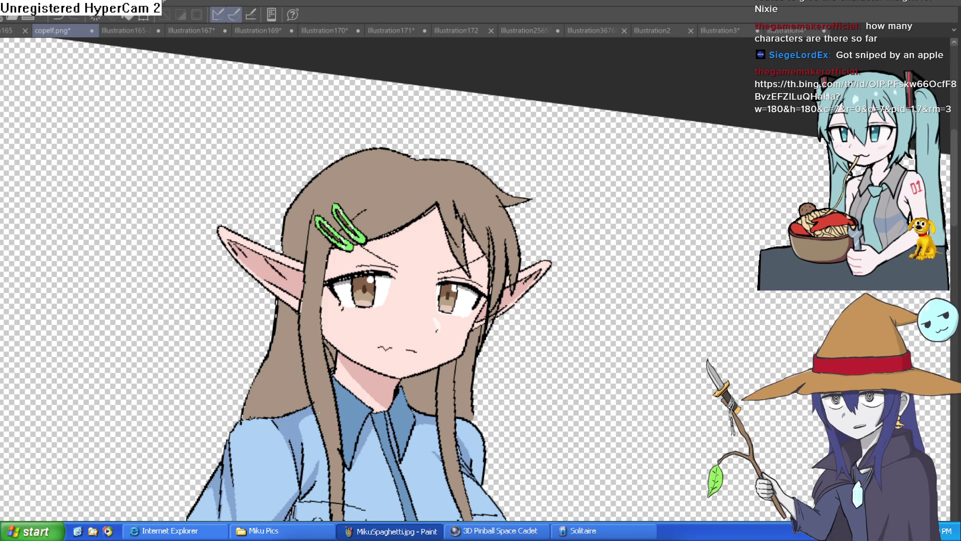
# - Switch to the Wren fairy illustration's tab
pyautogui.click(784, 30)
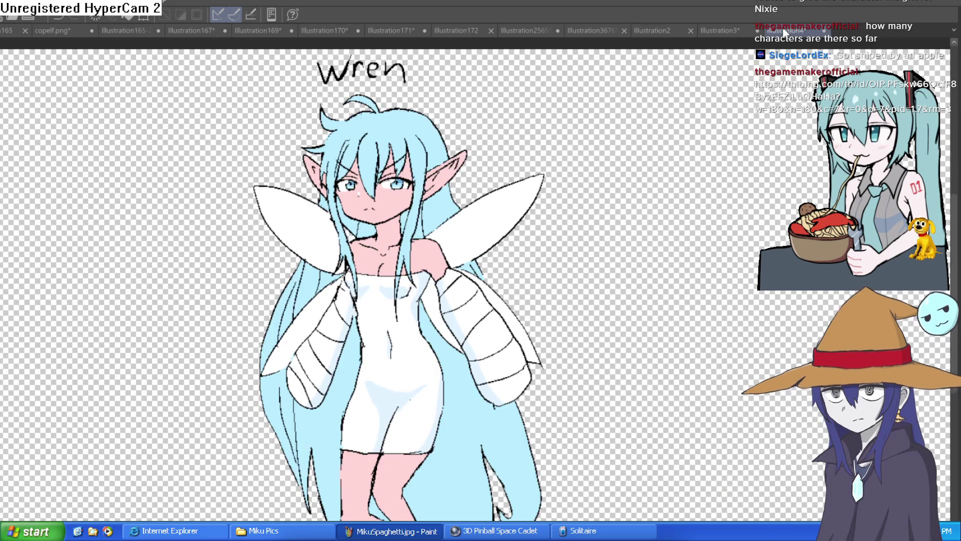